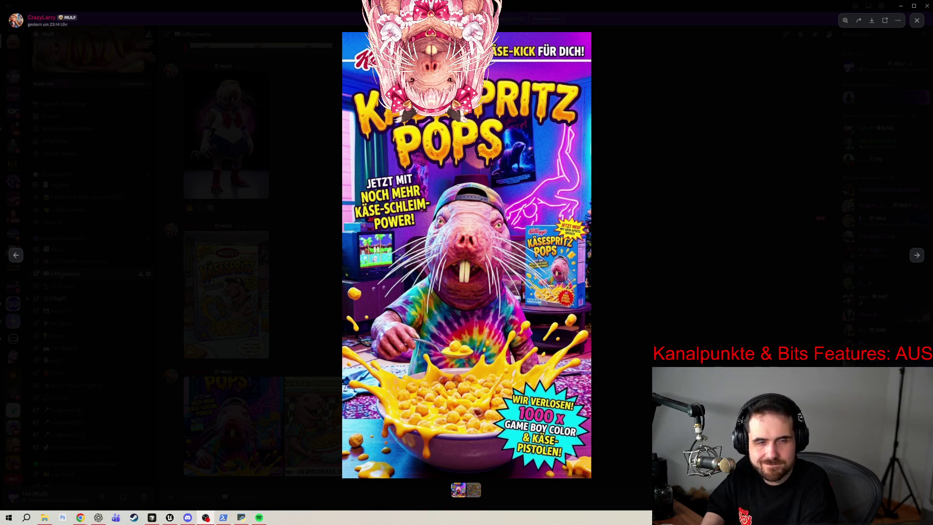
- Close Discord's enlarged cereal-box image and switch back to Unreal Engine
click(773, 68)
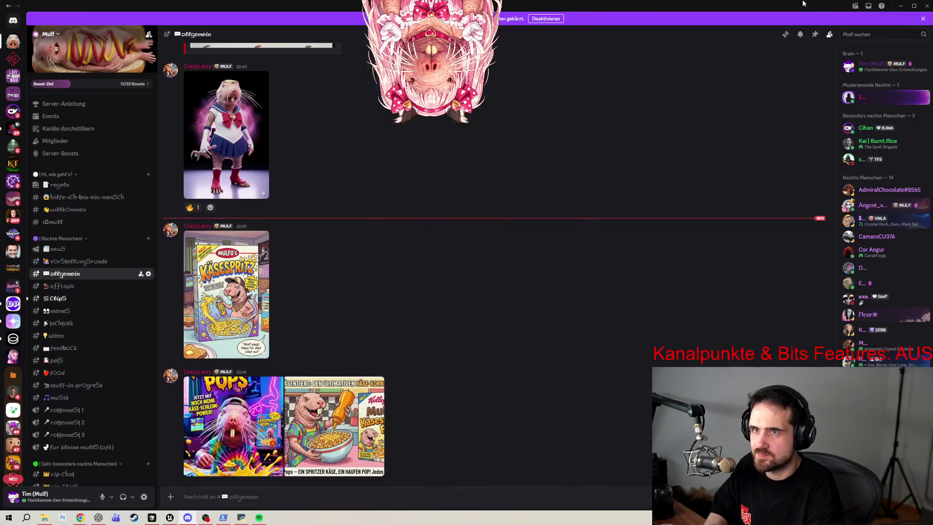
key(alt+Tab)
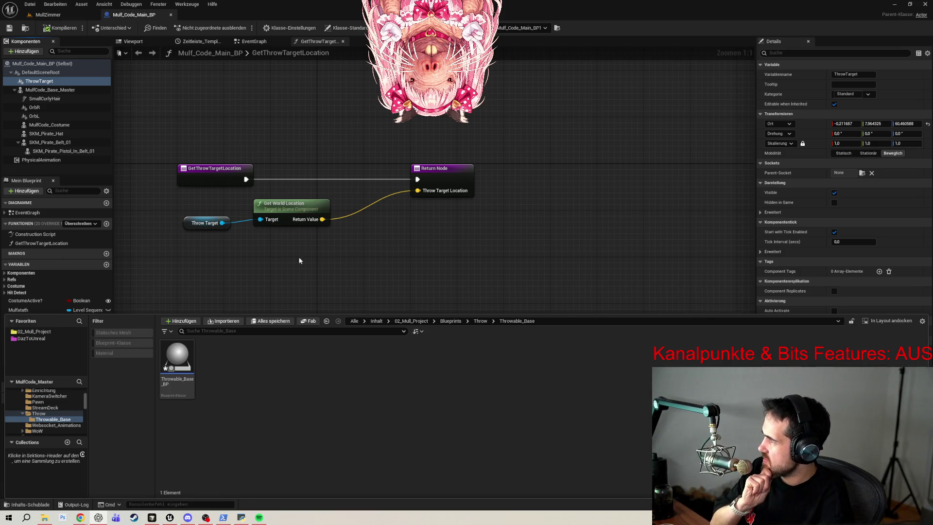
- Open Throwable_Base_BP from the Content Browser in the Blueprint editor
double_click(178, 359)
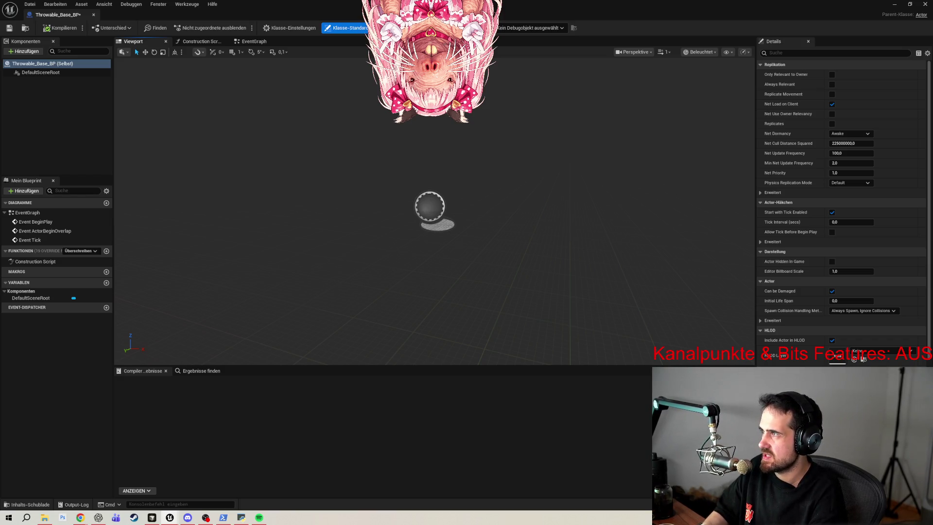
- Dock the Throwable_Base_BP editor in the tab bar and view the MullZimmer living room
mouse_move(80, 14)
mouse_down()
mouse_move(324, 43)
mouse_move(214, 14)
mouse_up()
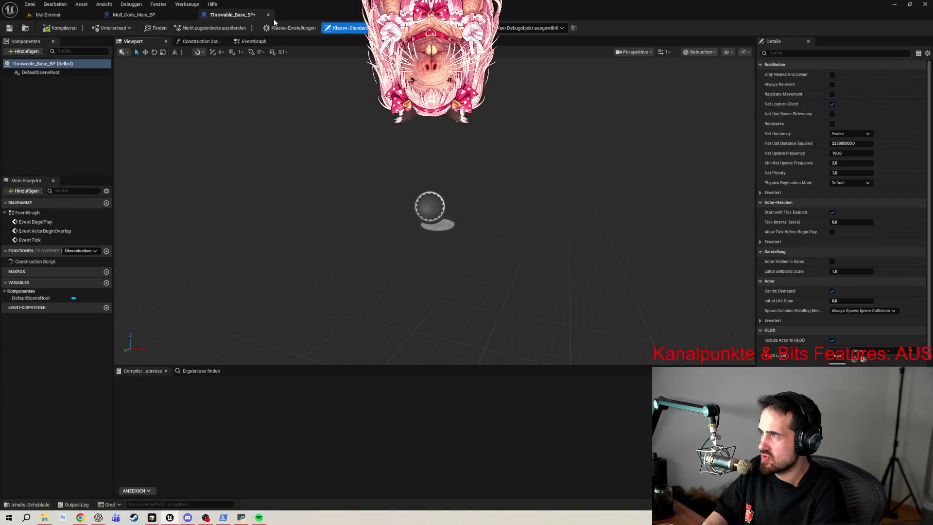
click(53, 14)
mouse_move(308, 52)
mouse_down()
mouse_move(299, 126)
mouse_move(294, 96)
mouse_move(271, 111)
mouse_up()
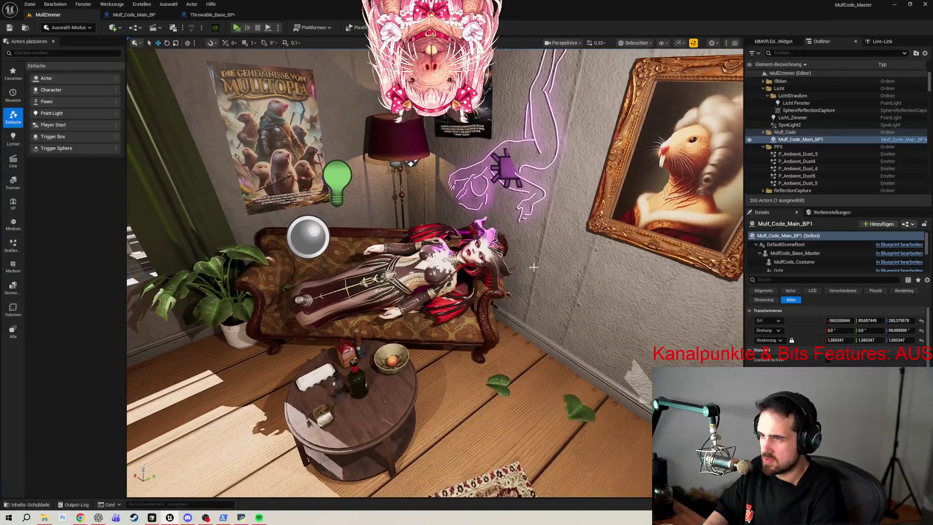
- Rotate the Crimson Empress figure lying on the couch
click(413, 262)
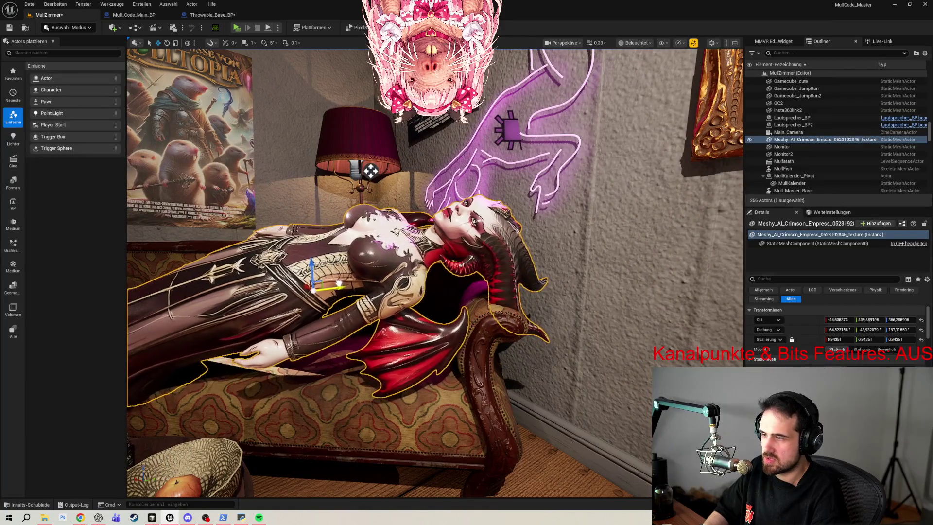
drag(275, 274, 278, 291)
drag(359, 278, 243, 248)
drag(472, 315, 472, 315)
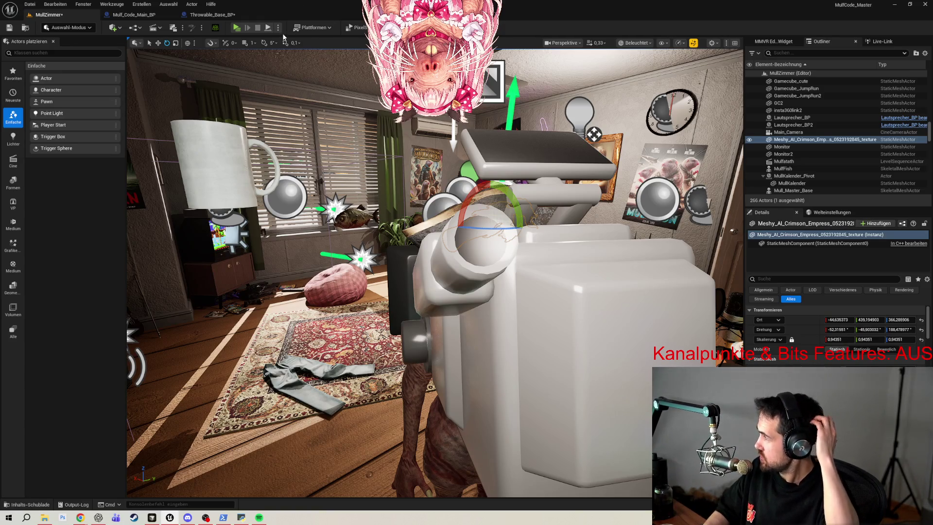
- Save the MullZimmer level and return to the Throwable_Base_BP blueprint tab
click(233, 16)
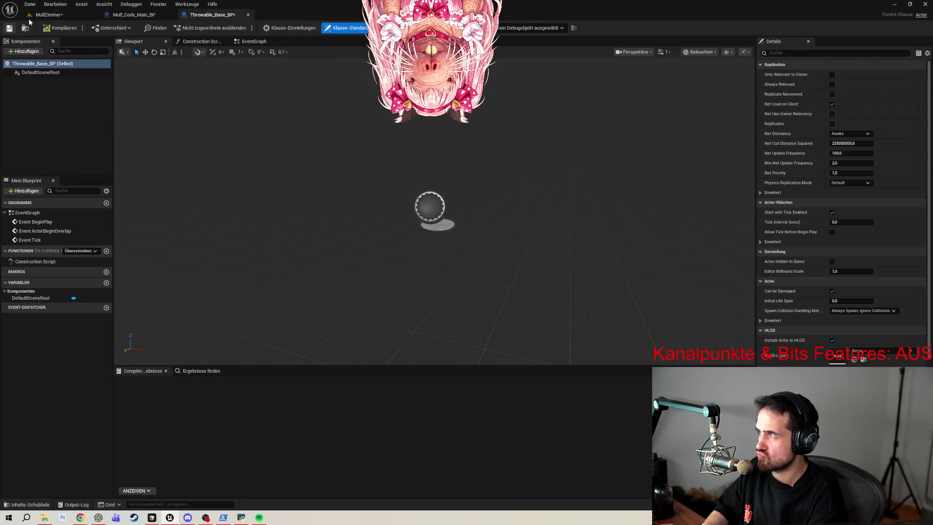
click(48, 14)
click(9, 28)
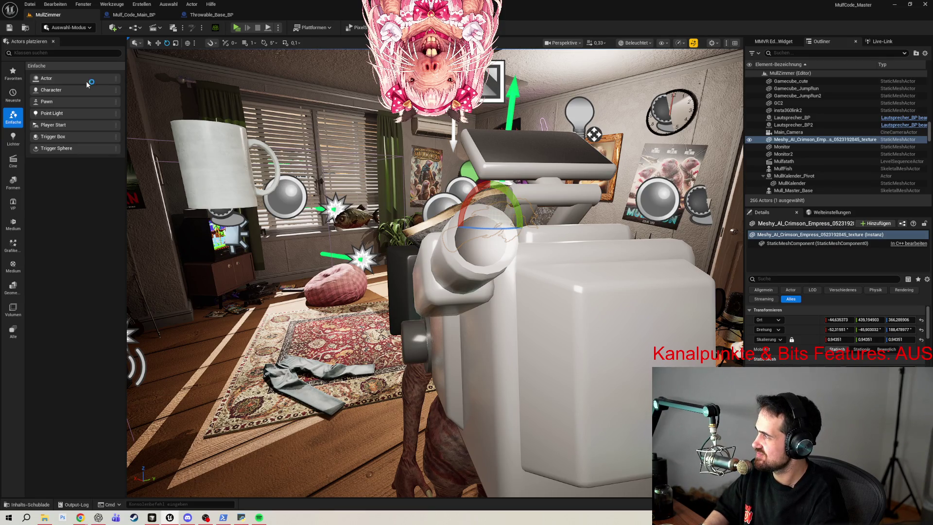
click(222, 16)
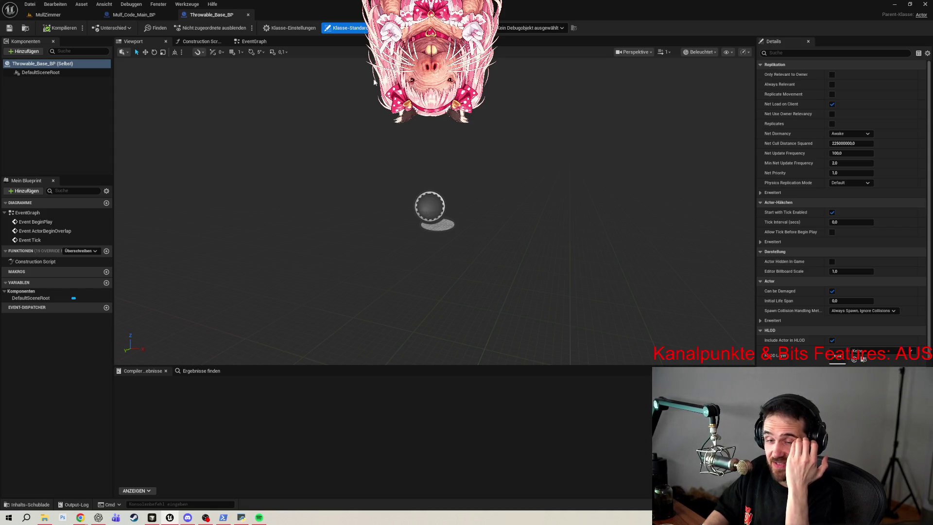
click(48, 14)
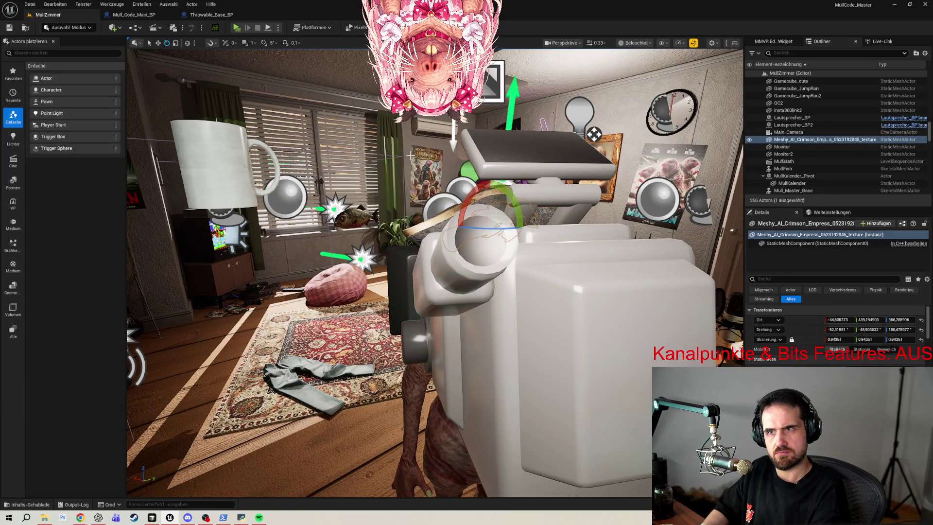
click(212, 15)
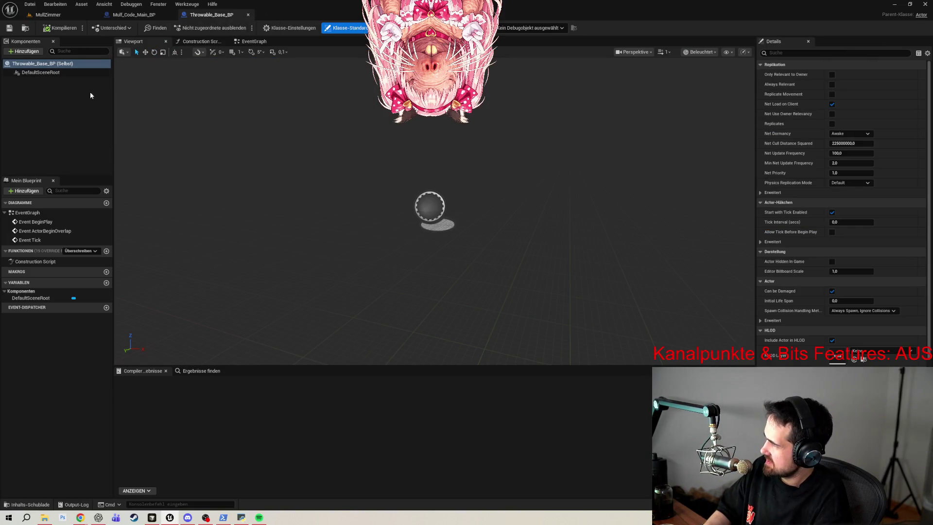
- Try a 'static' component search, then browse 02_Mull_Project > Meshes > Features > Fish
click(29, 52)
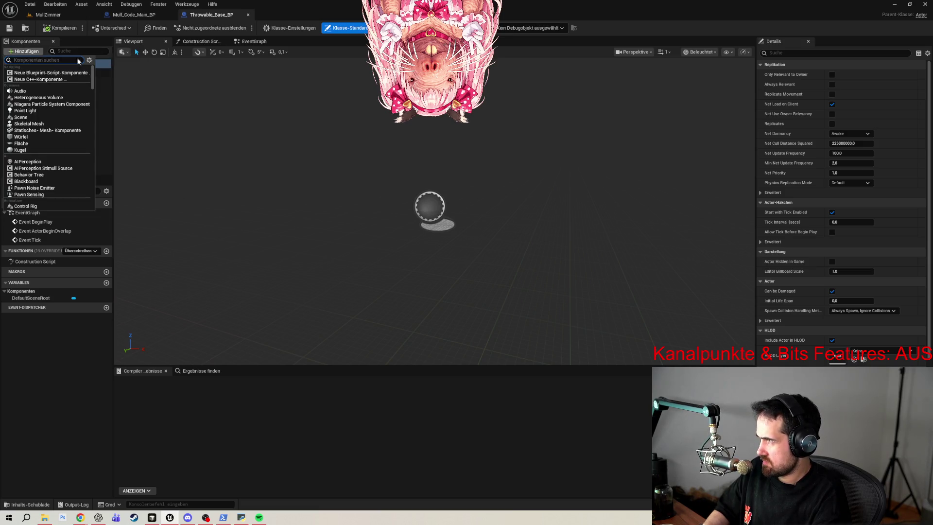
text(s)
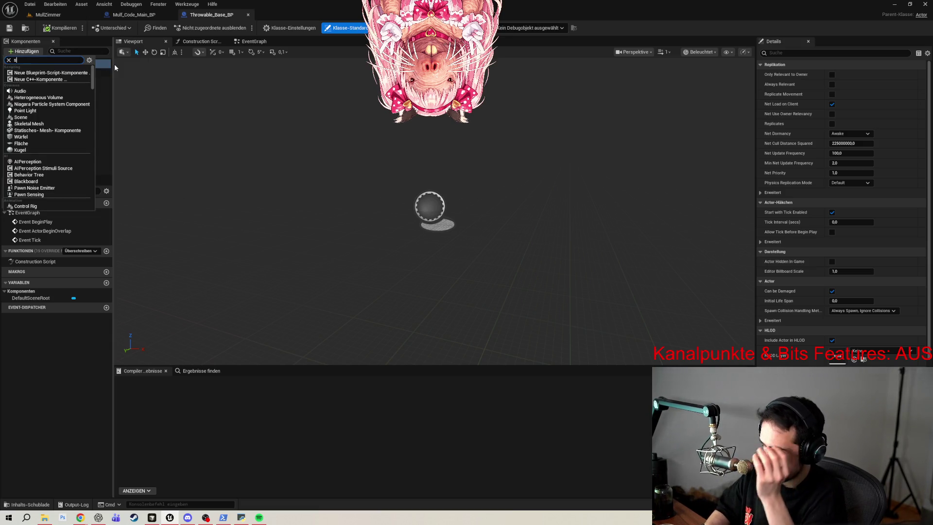
text(tatic)
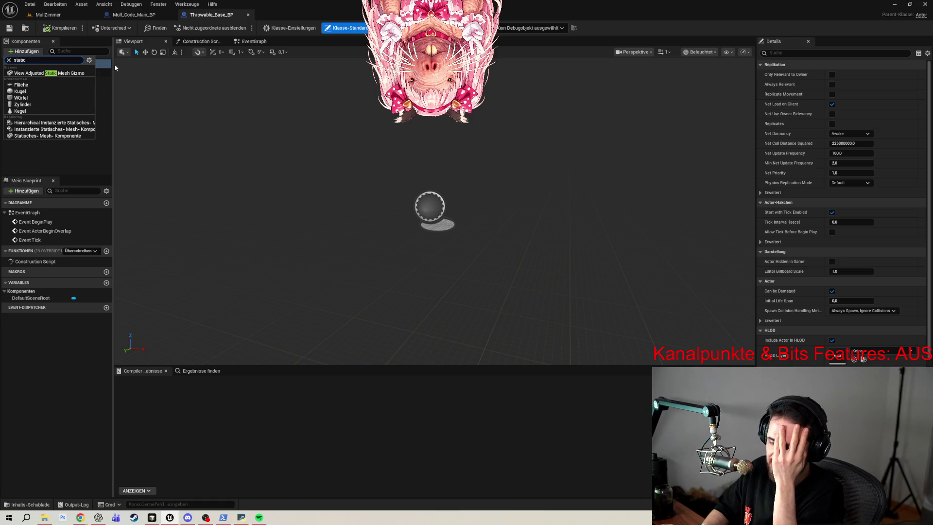
click(29, 504)
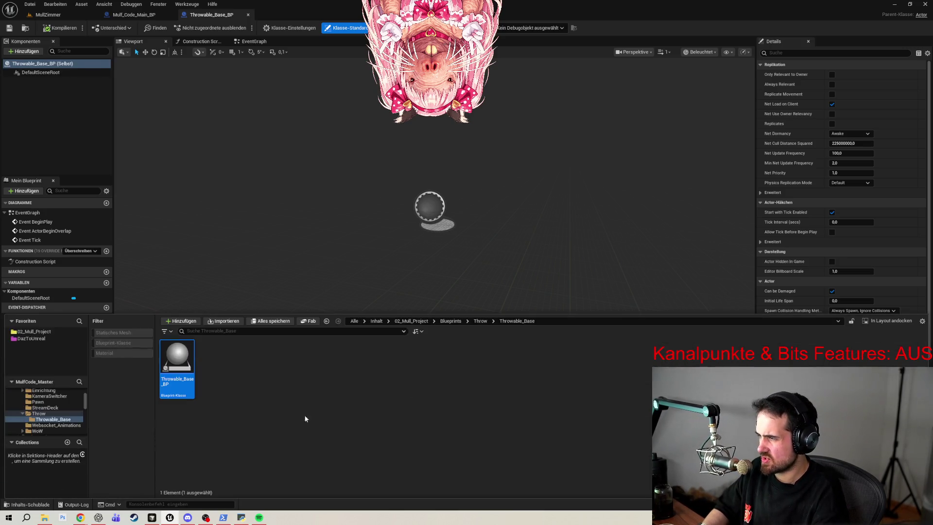
click(34, 332)
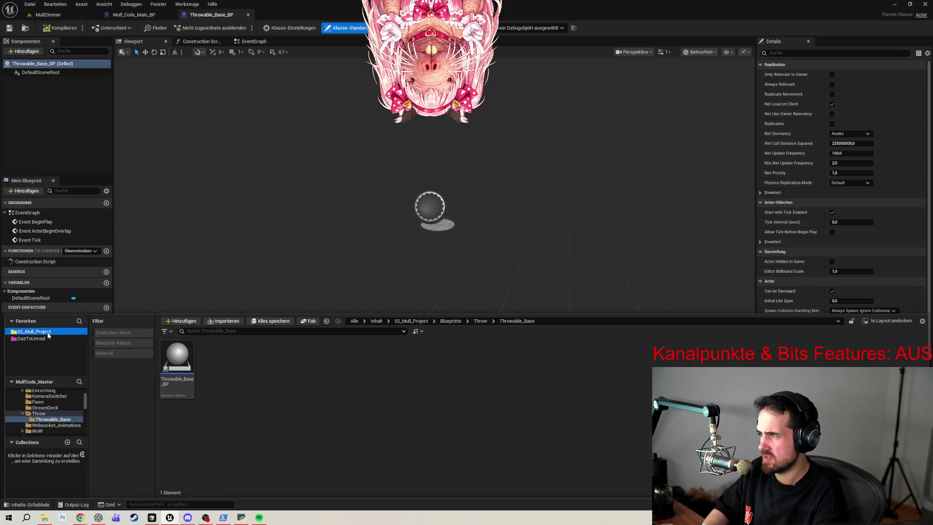
double_click(404, 357)
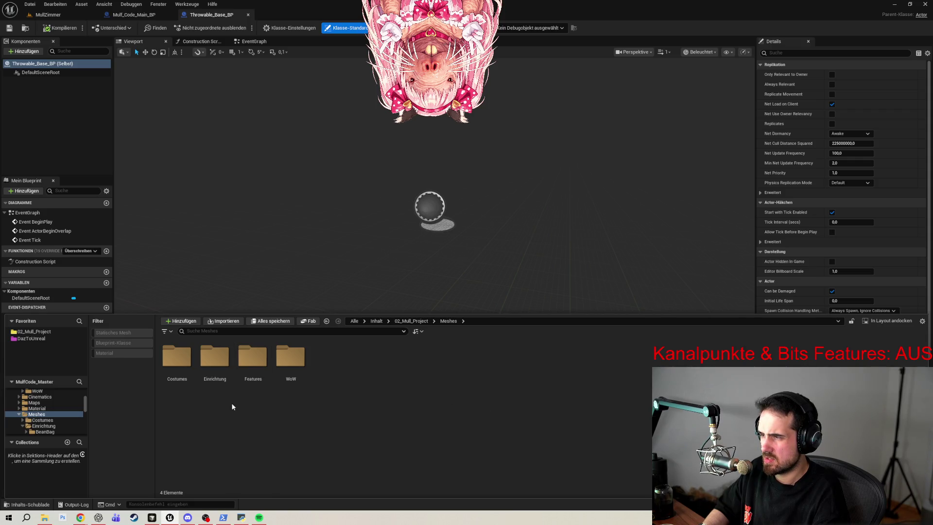
double_click(253, 357)
double_click(177, 357)
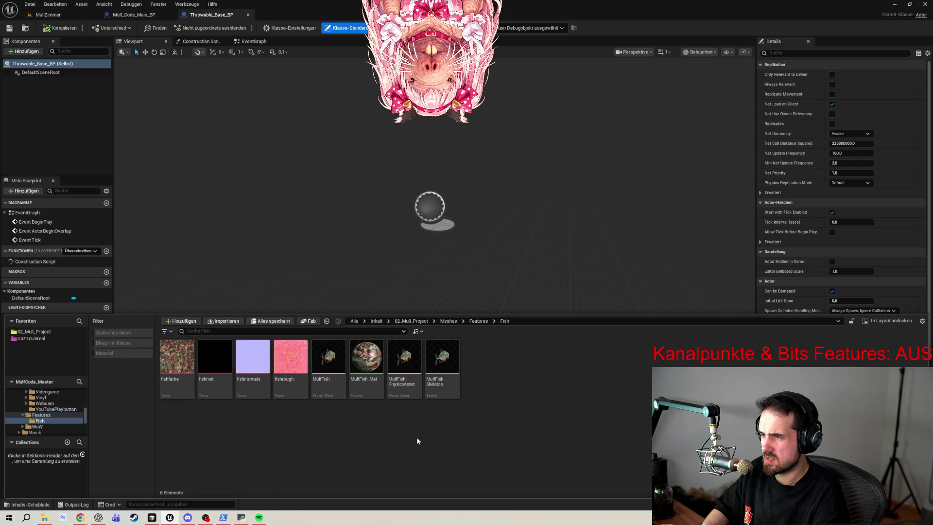
- Close the Content Drawer and filter the Add component list to 'skele'
mouse_move(333, 368)
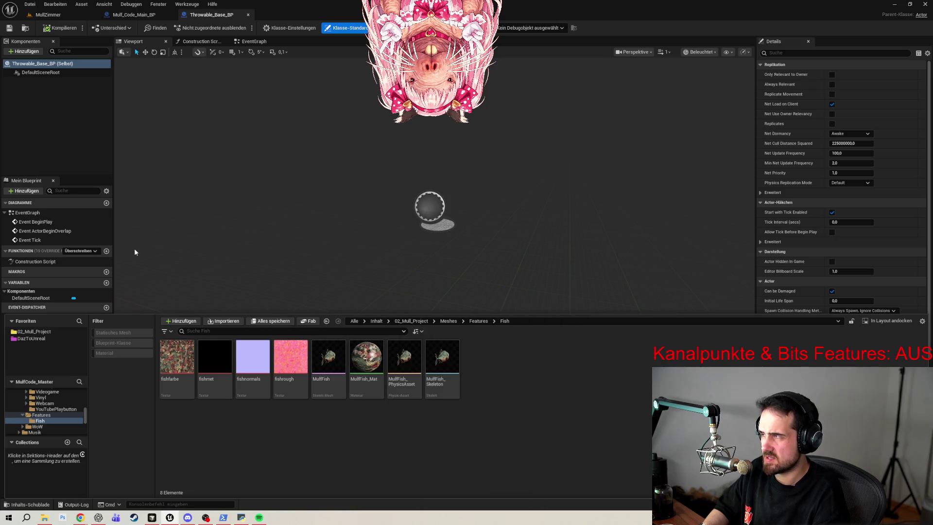
click(65, 91)
click(22, 52)
text(skele)
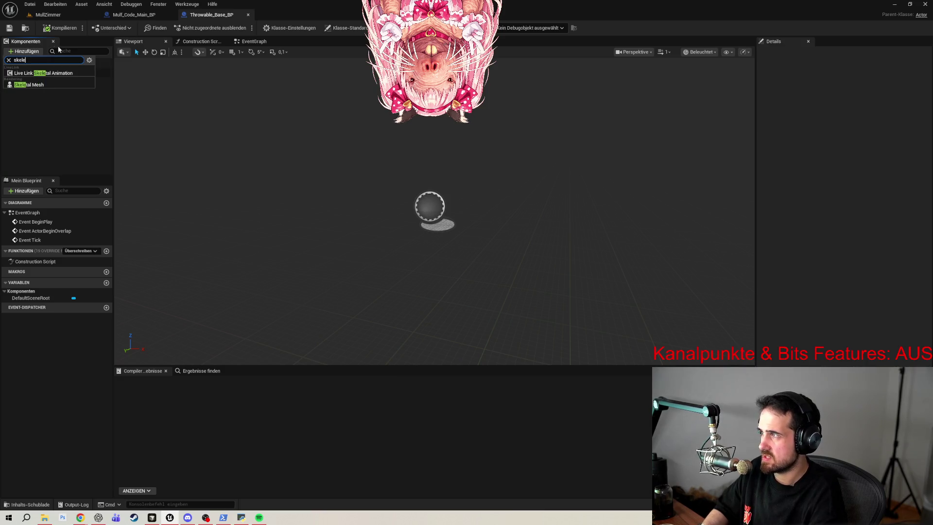
- Add a Skeletal Mesh component named ThrowableMesh and drag it onto DefaultSceneRoot to become root
click(29, 85)
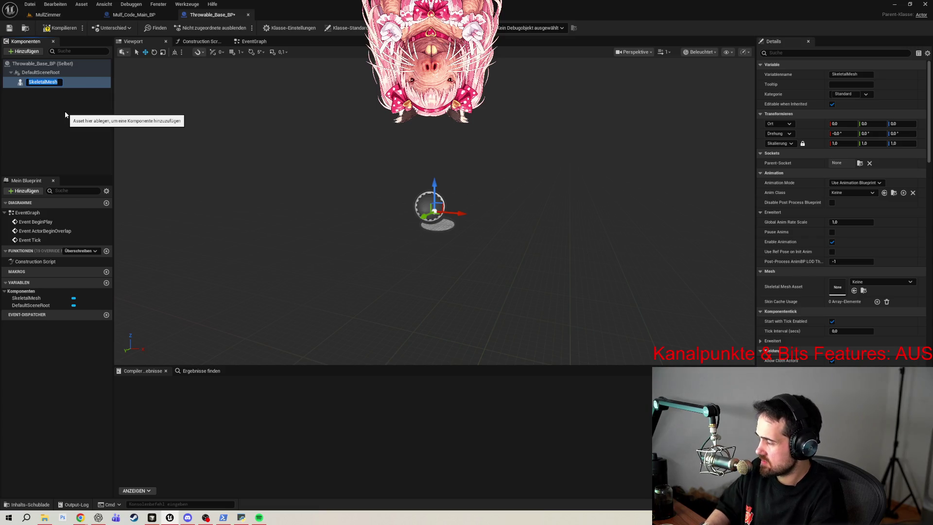
text(ThrowableMes)
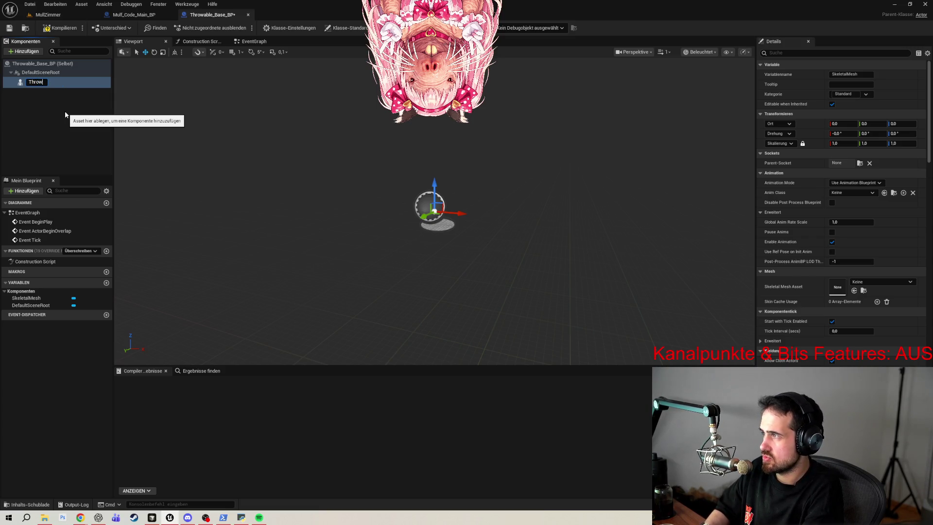
text(h)
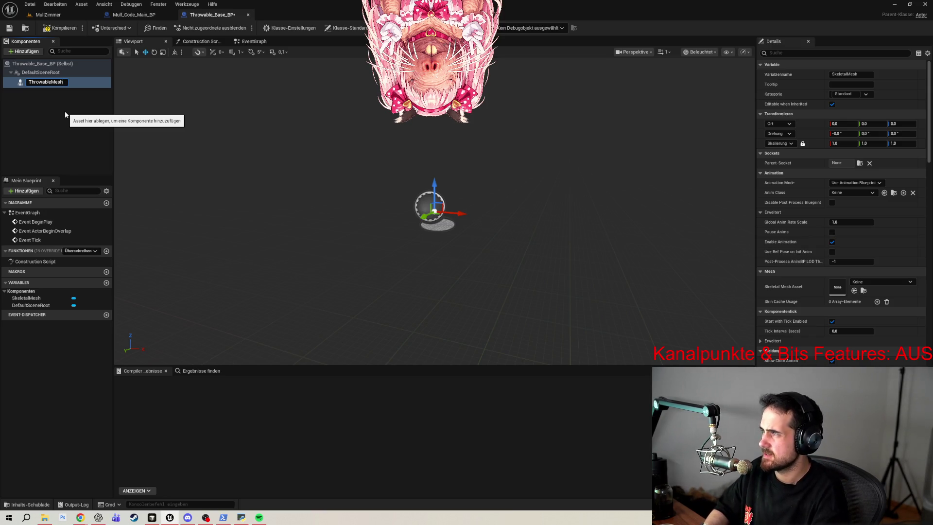
click(50, 83)
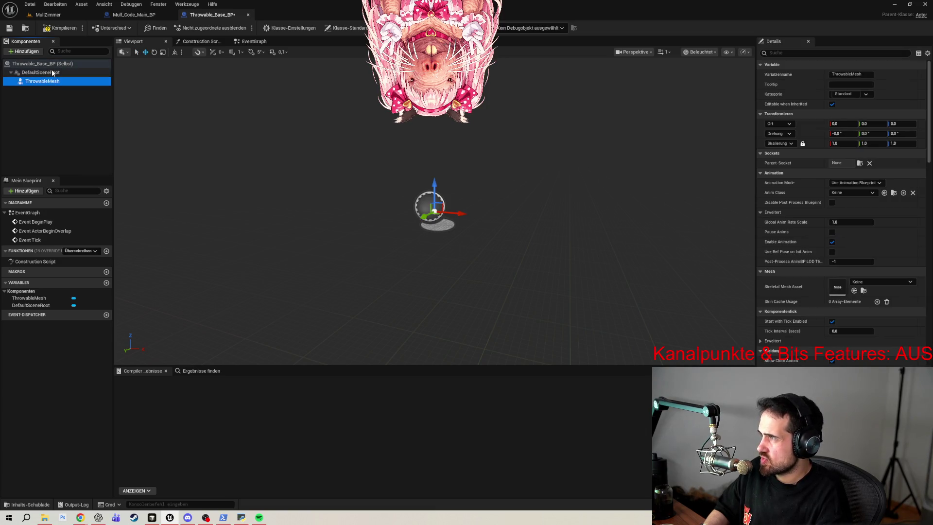
drag(46, 82, 44, 73)
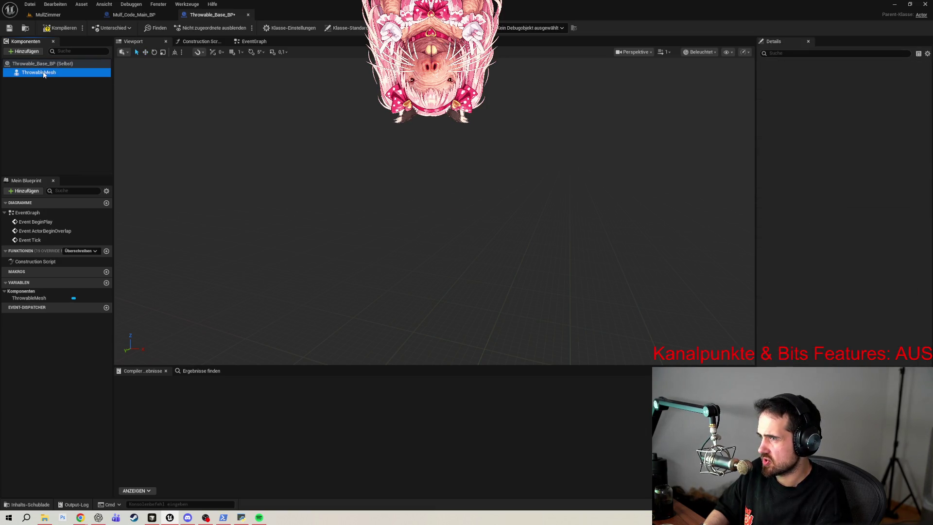
key(F7)
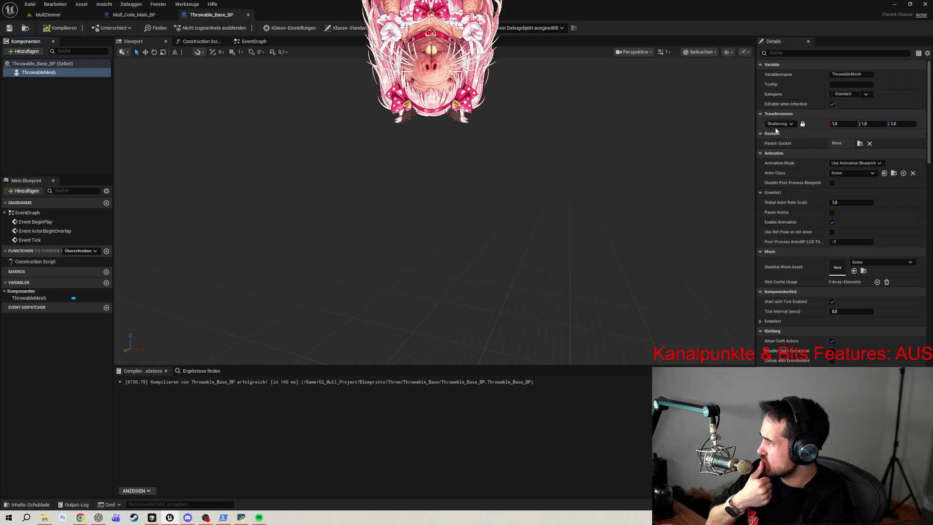
click(802, 54)
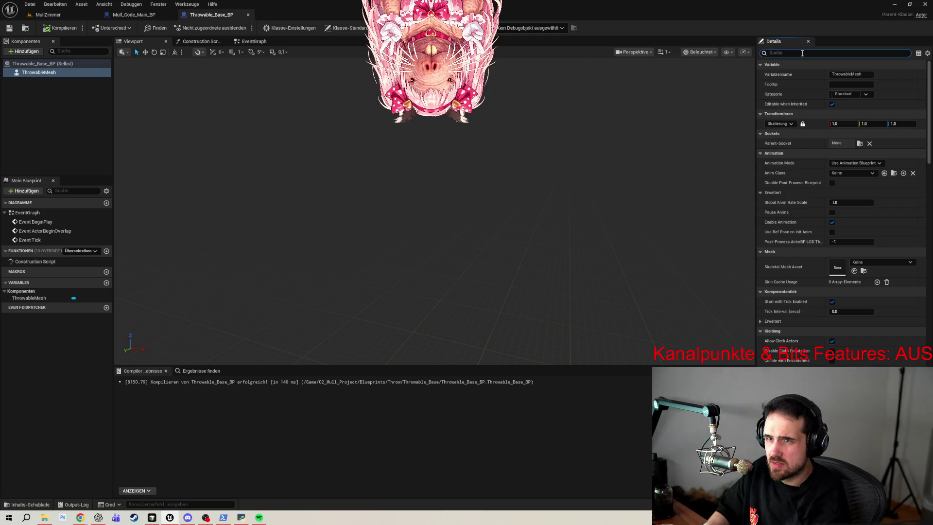
text(mob)
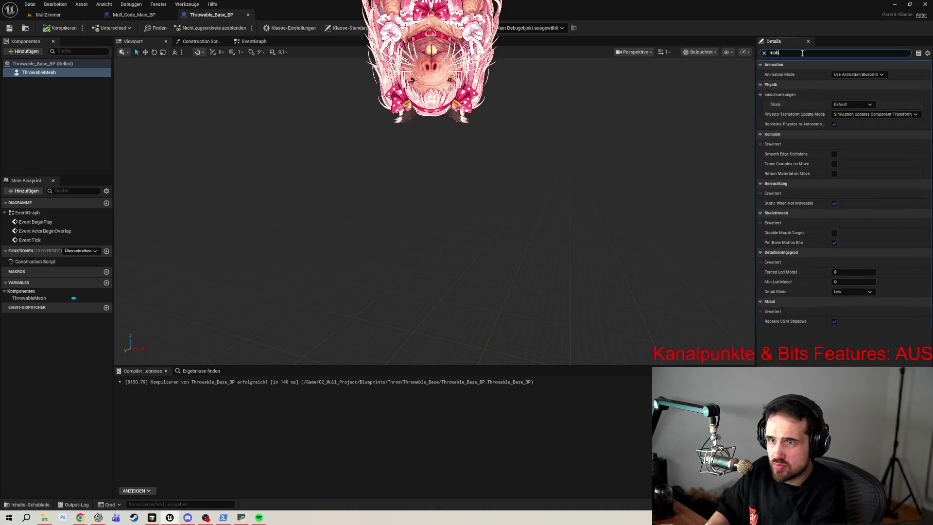
key(BackSpace)
key(BackSpace)
key(BackSpace)
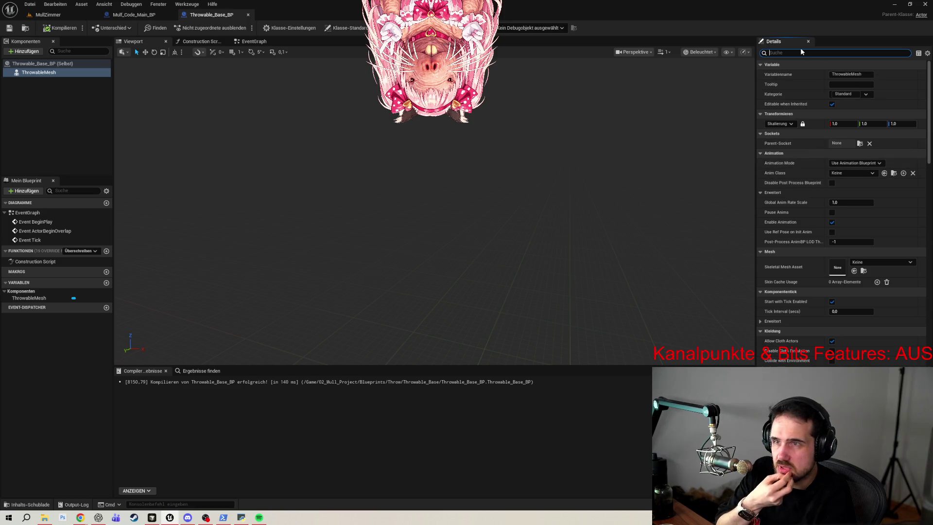
text(move)
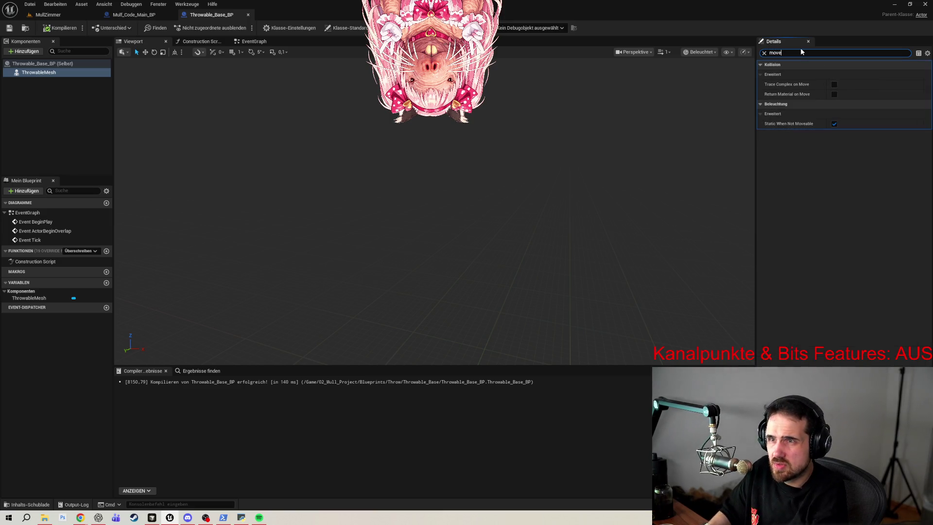
key(BackSpace)
key(BackSpace)
key(BackSpace)
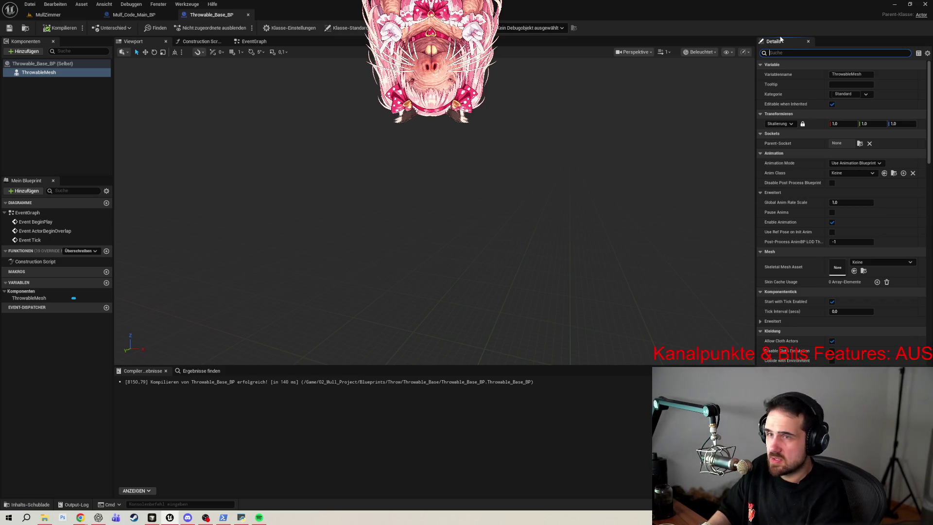
text(phy)
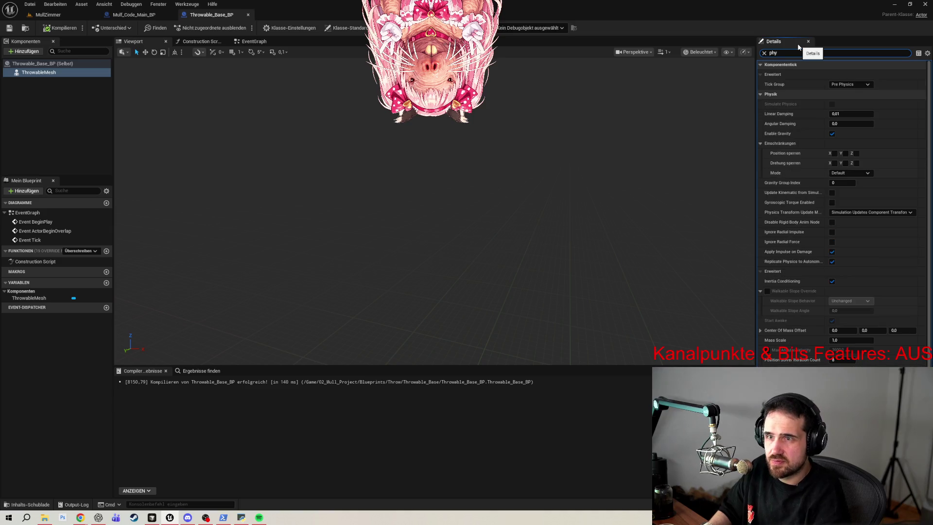
click(833, 104)
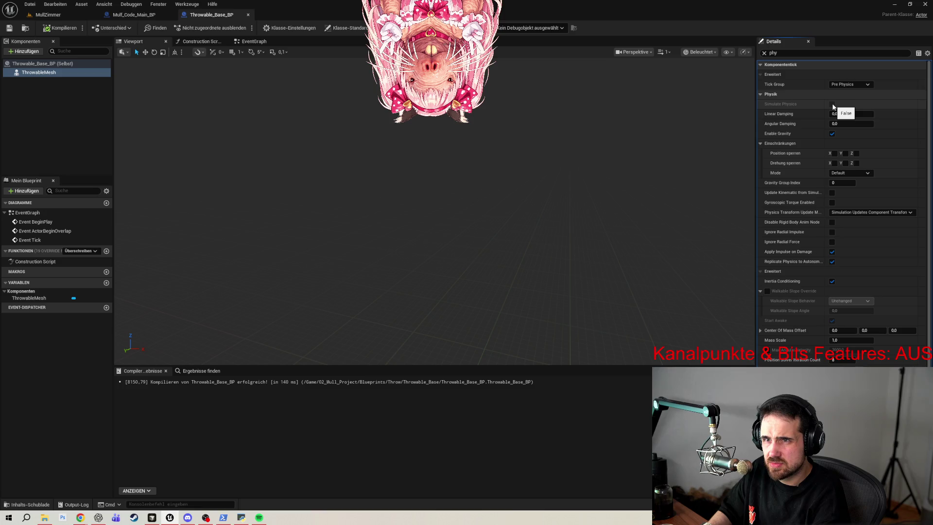
click(764, 53)
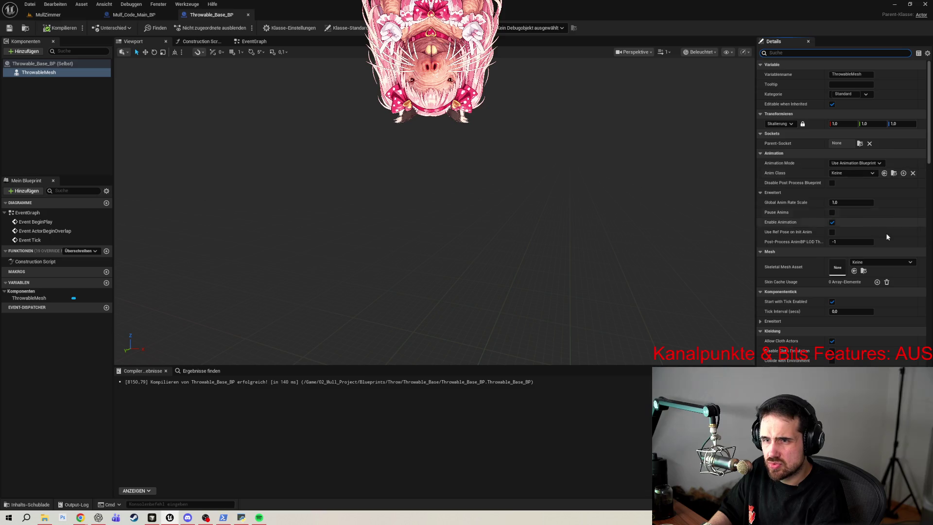
- Assign the MullFish skeletal mesh to ThrowableMesh using a 'fish' picker search
click(877, 263)
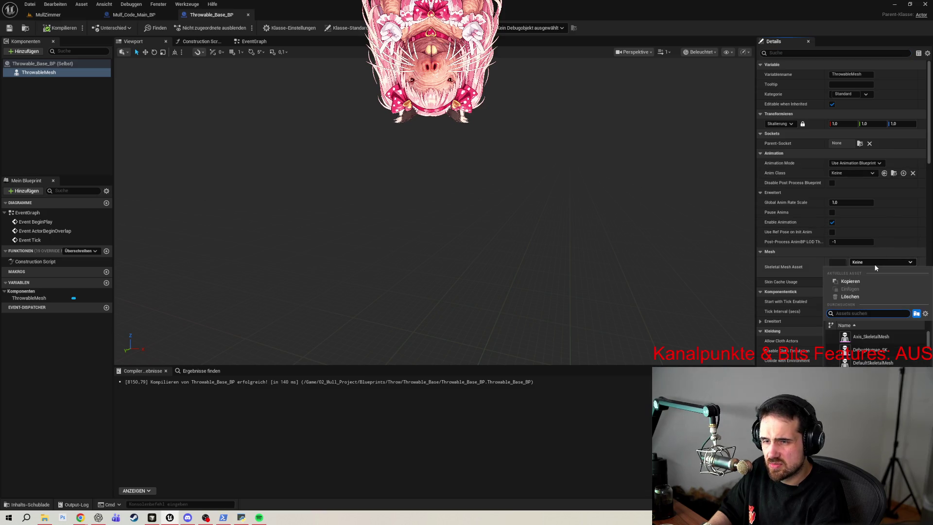
text(fish)
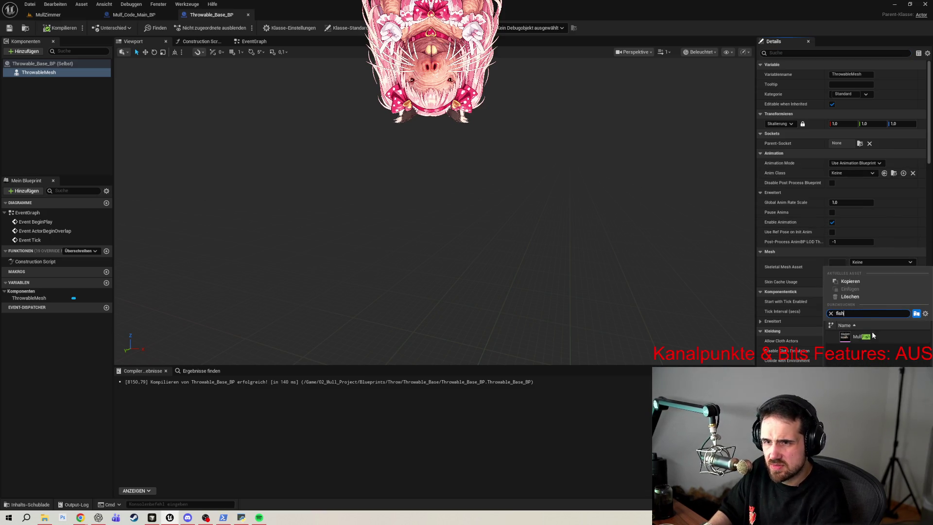
click(870, 336)
- Check Simulate Physics under Physik for the fish mesh
scroll(610, 245, down, 5)
scroll(610, 246, up, 5)
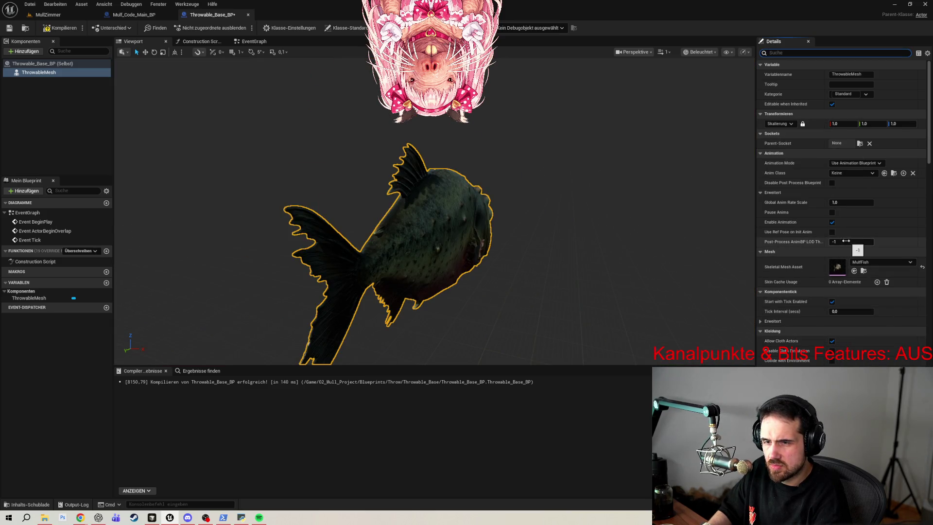
scroll(800, 275, down, 5)
scroll(798, 275, down, 3)
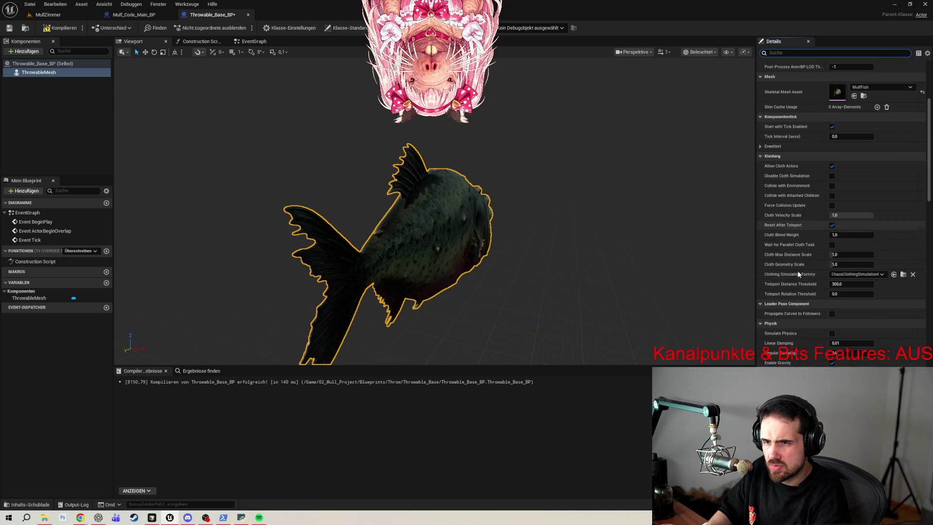
click(832, 334)
click(854, 88)
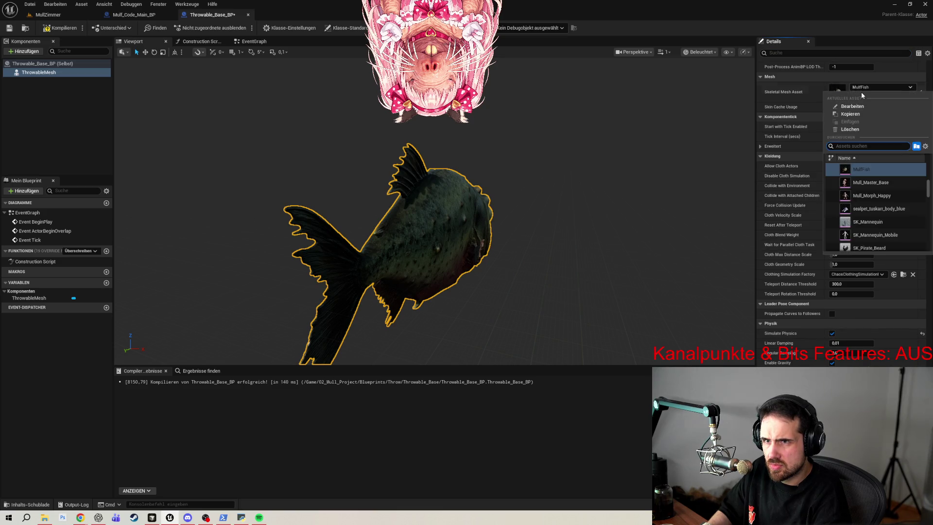
click(839, 40)
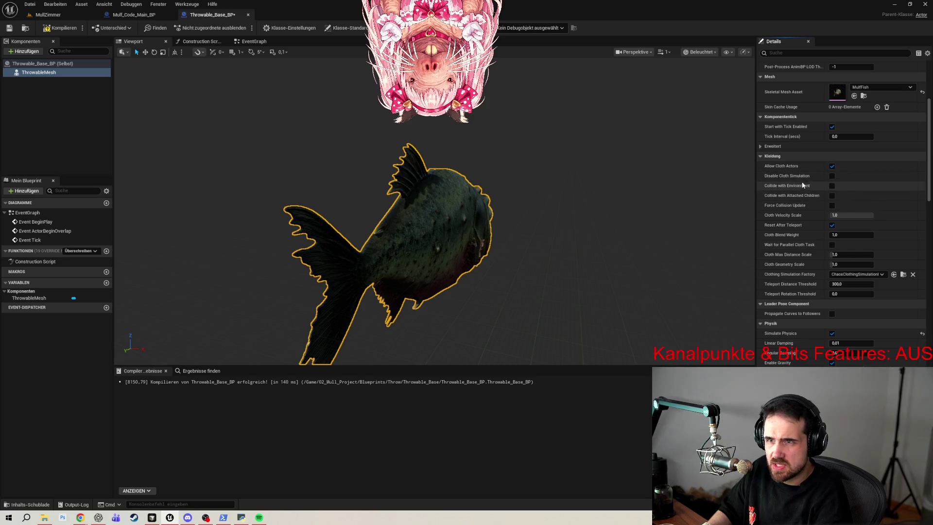
scroll(802, 363, down, 1)
scroll(807, 308, down, 5)
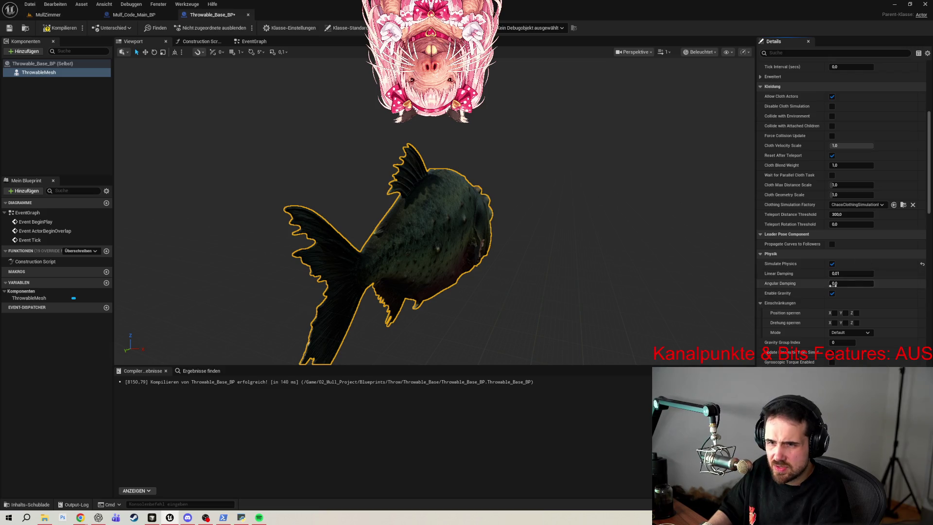
scroll(777, 289, down, 10)
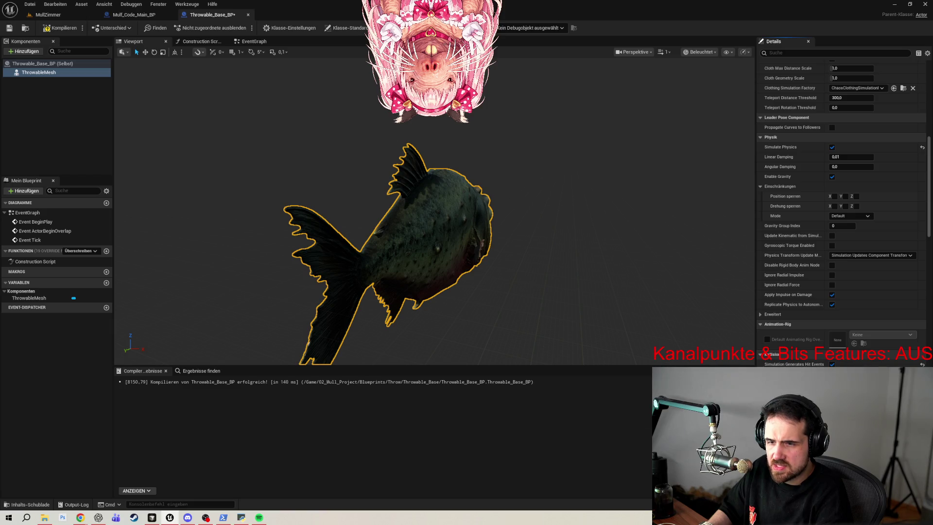
click(855, 374)
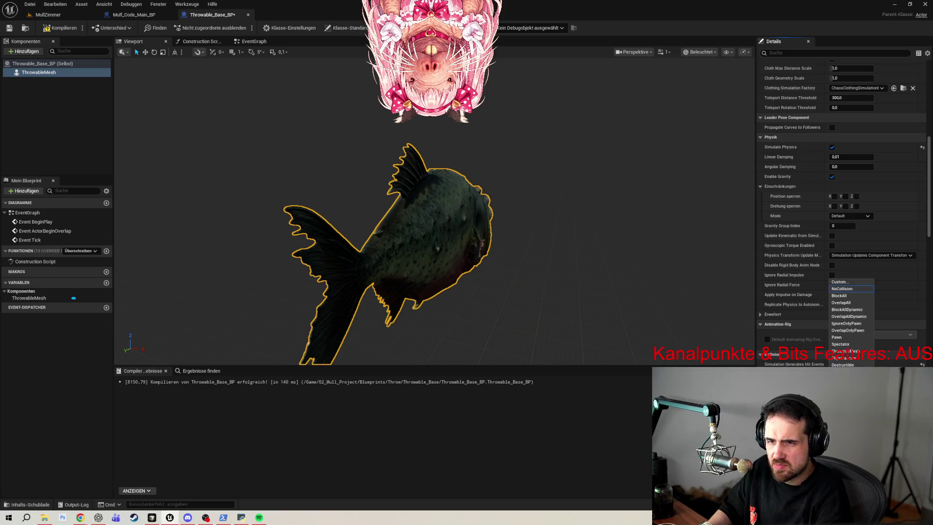
click(857, 359)
scroll(875, 335, down, 2)
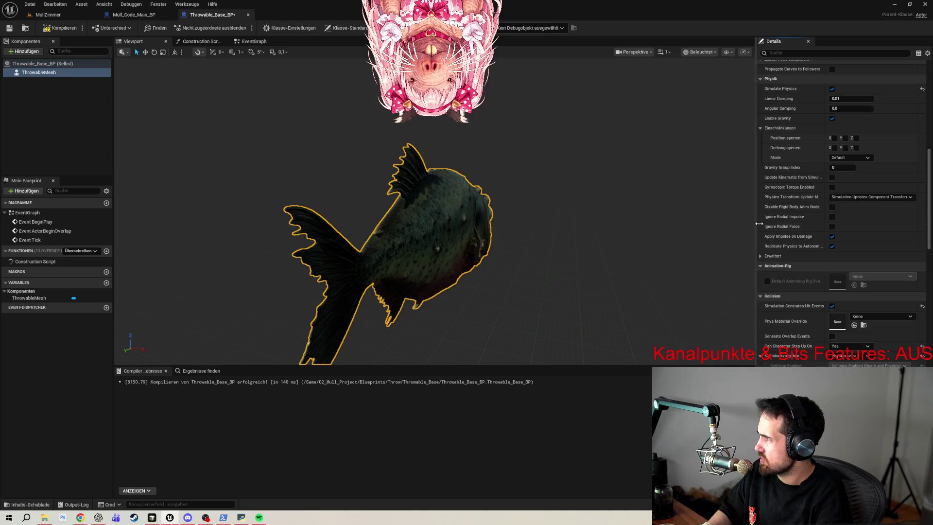
click(822, 53)
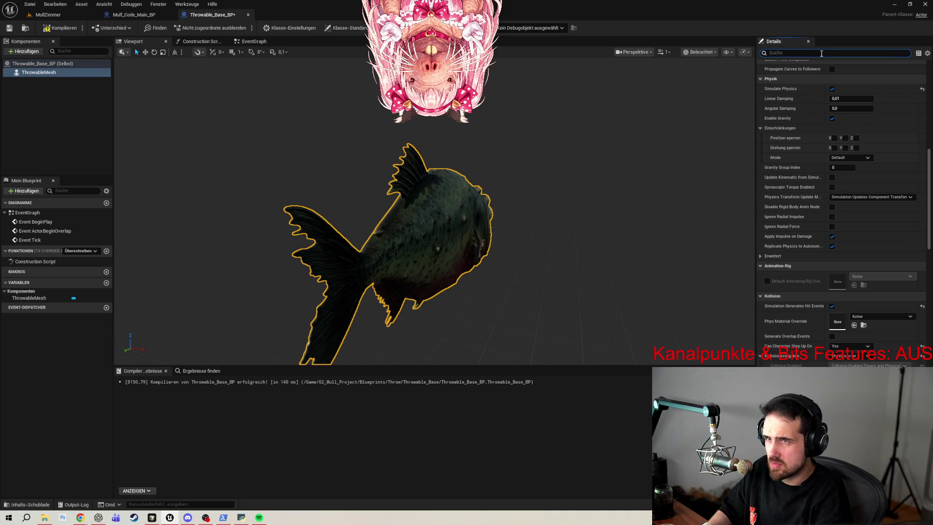
- Search the Details panel for 'body coll' and then 'rig', and clear the search
text(body coll)
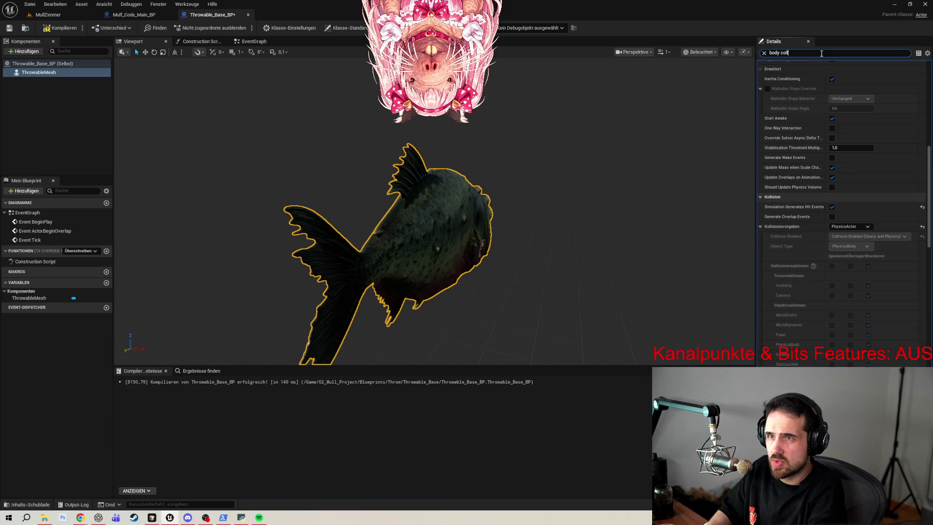
key(ctrl+a)
key(BackSpace)
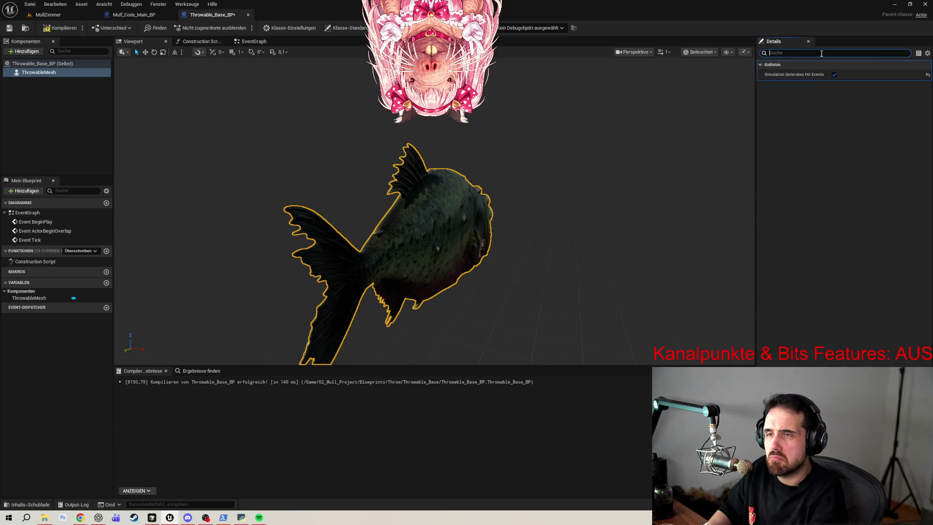
text(rig)
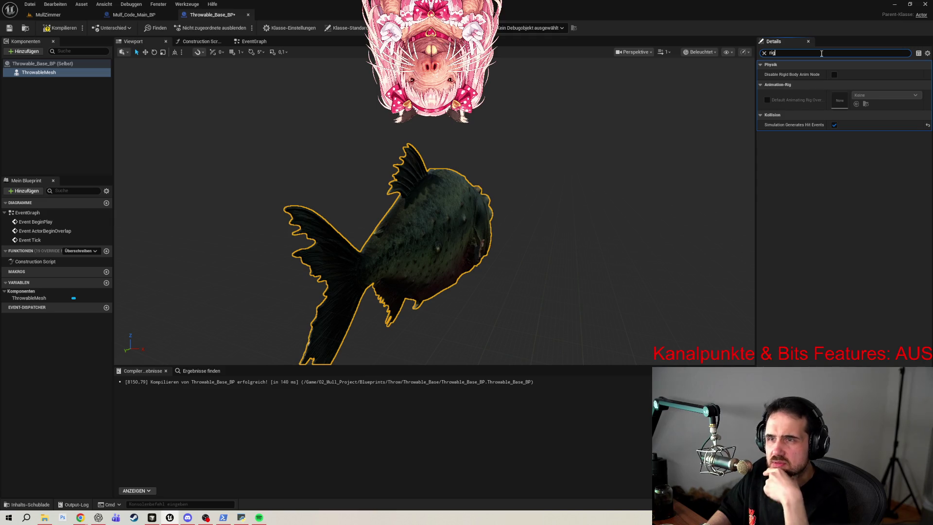
click(764, 53)
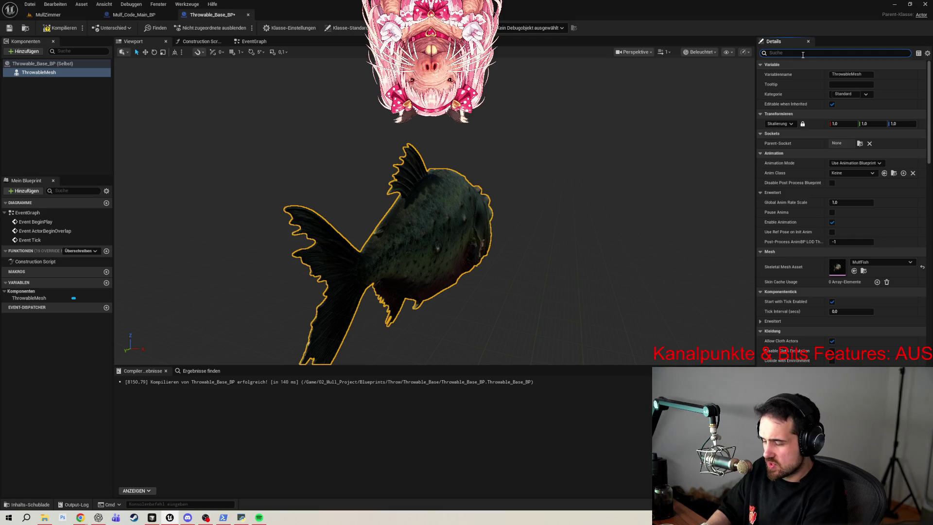
- Enable Generate Overlap Events via an 'overla' search, then clear the filter
text(overla)
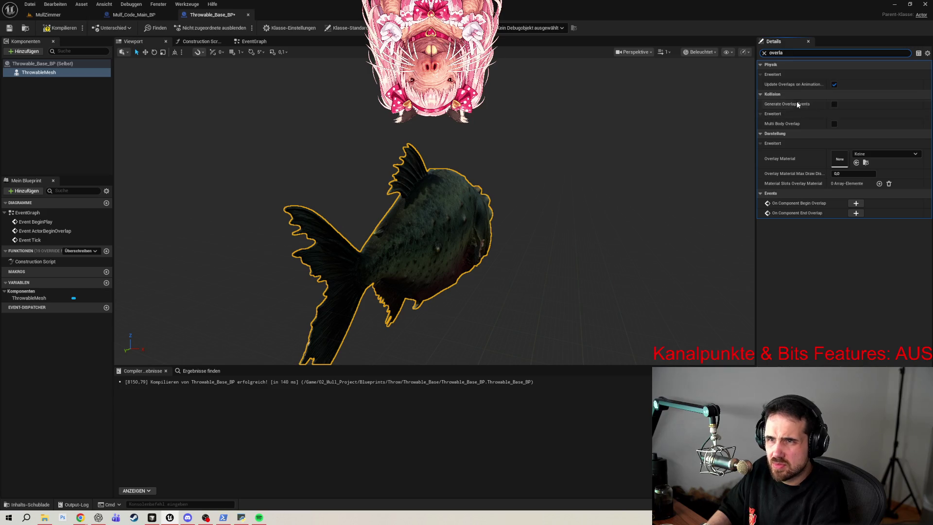
click(834, 104)
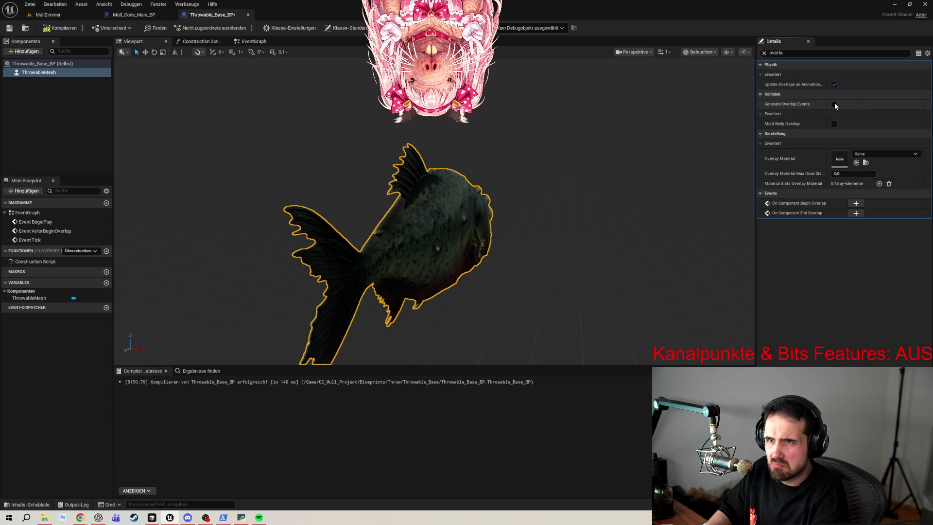
click(764, 52)
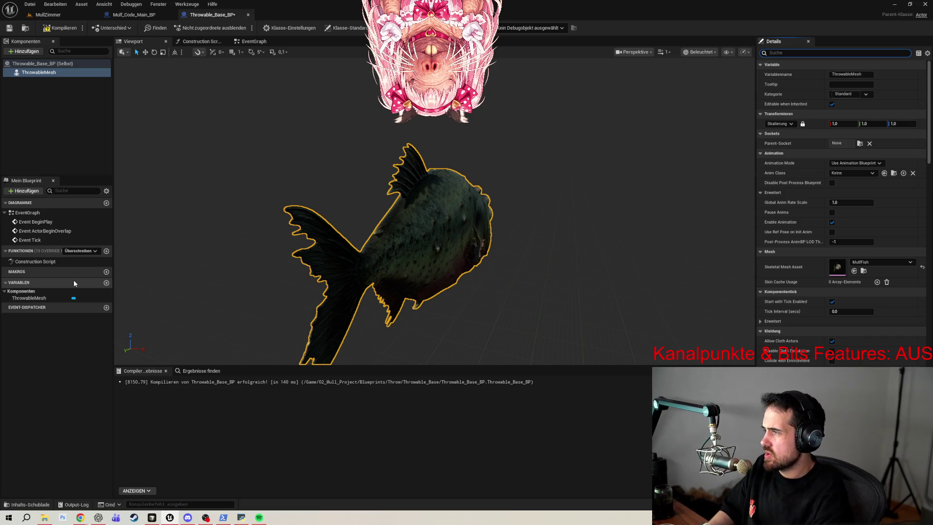
- Add a variable named ThrowStrength and set its type to Float
click(107, 283)
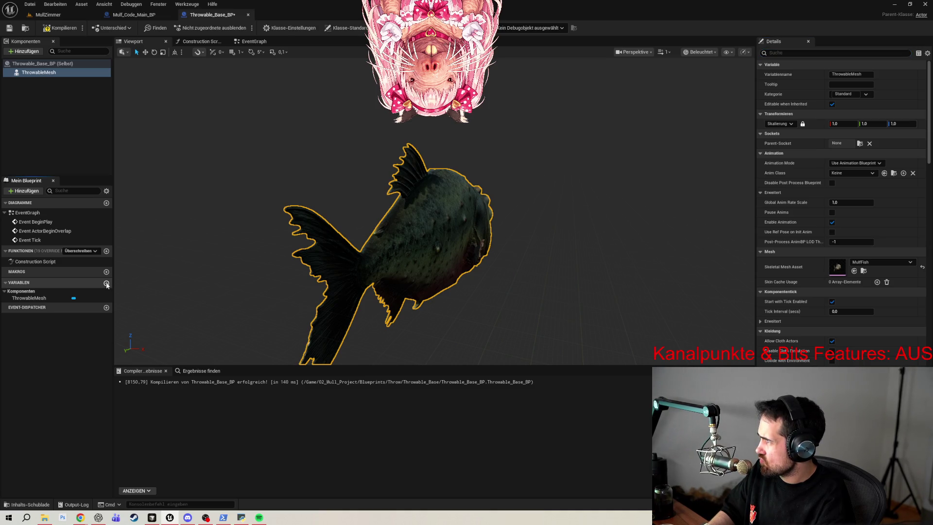
text(Throw)
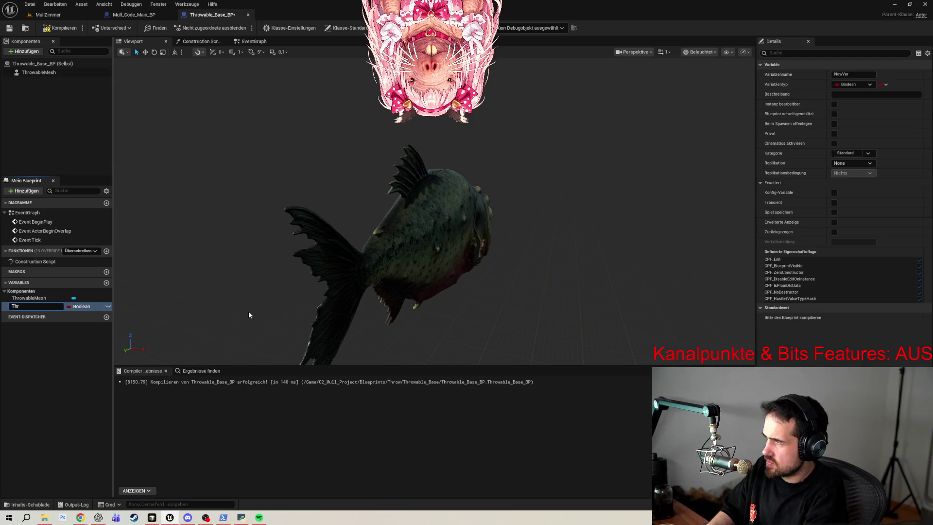
text(Strength)
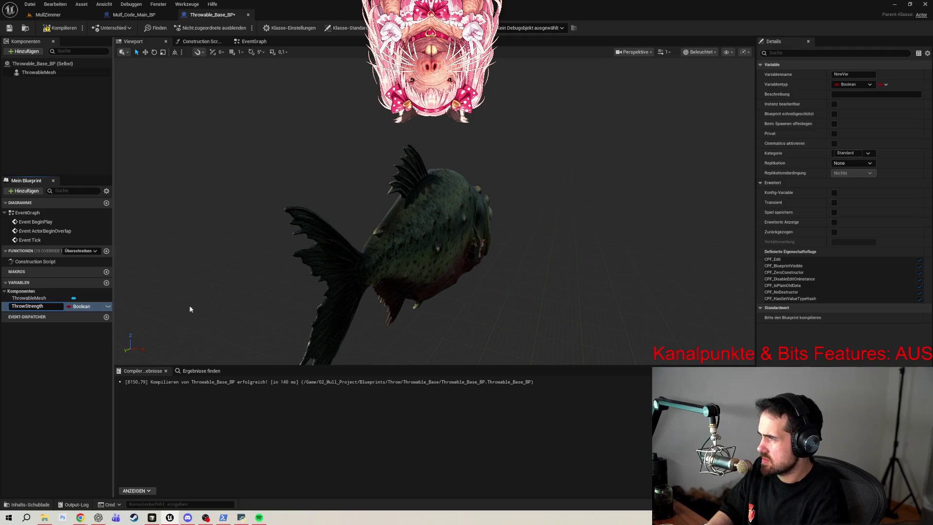
key(Return)
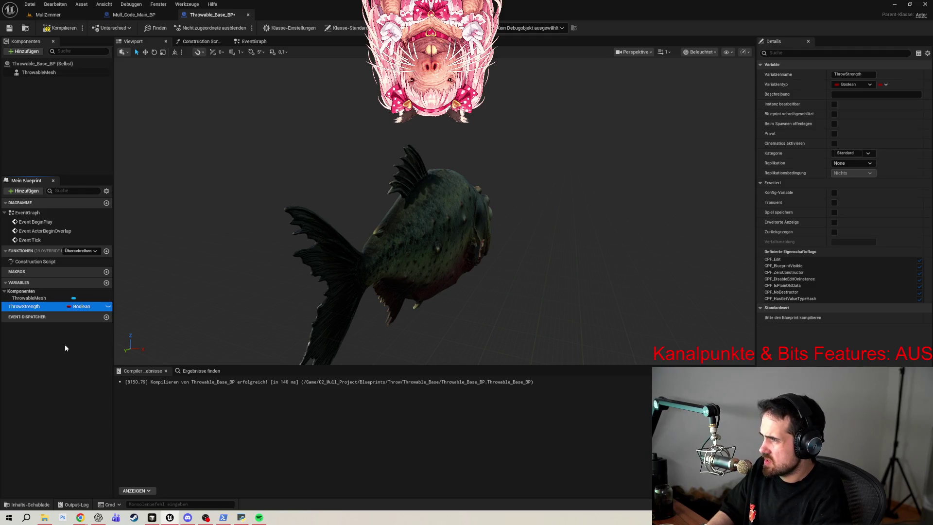
click(80, 307)
click(101, 354)
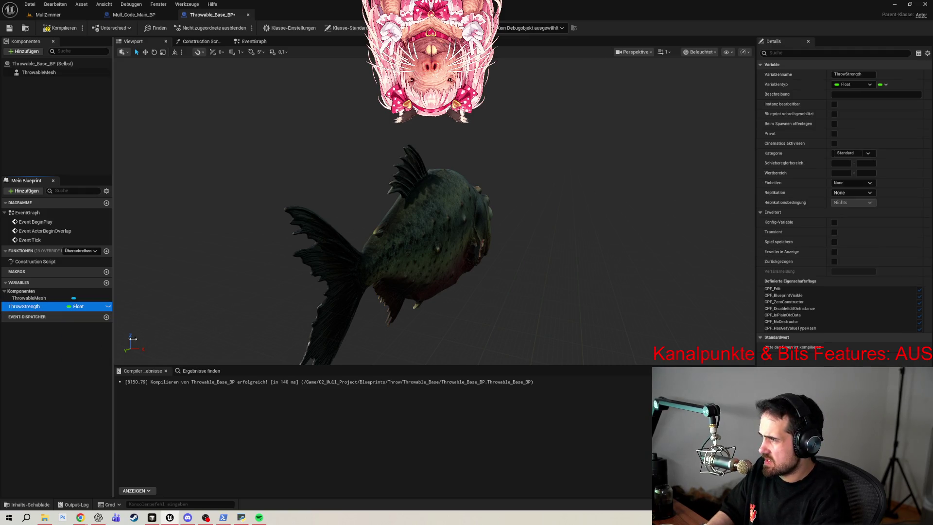
scroll(246, 290, down, 3)
scroll(356, 291, up, 5)
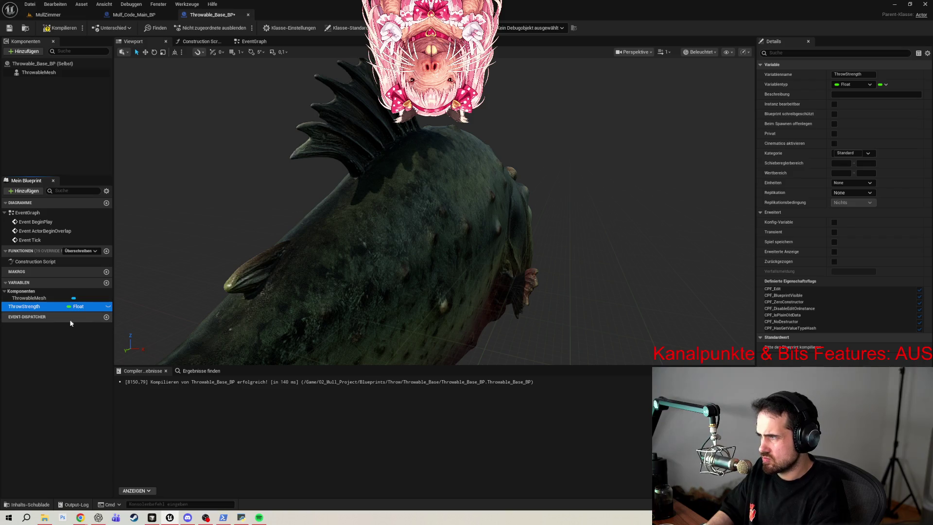
- Compile, set ThrowStrength's default value to 3500, and tick Instanz bearbeitbar
click(87, 372)
click(24, 306)
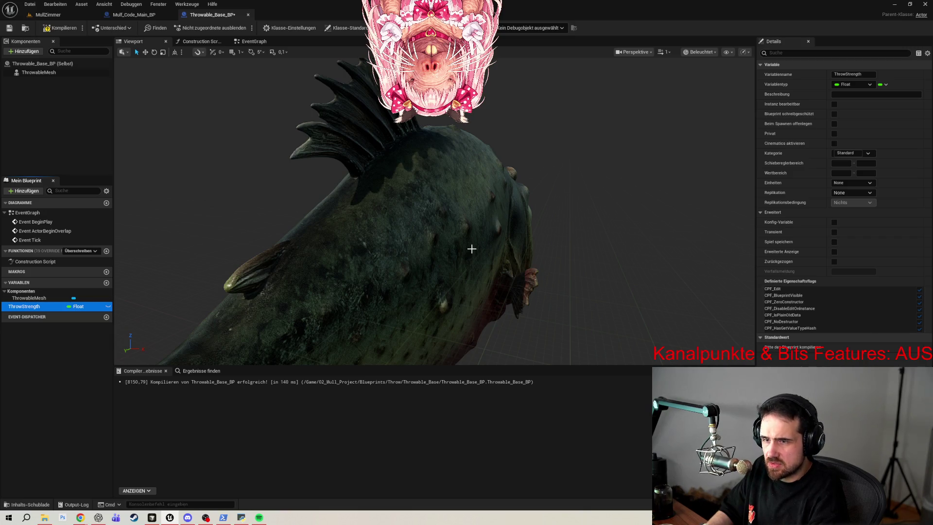
click(58, 28)
click(861, 346)
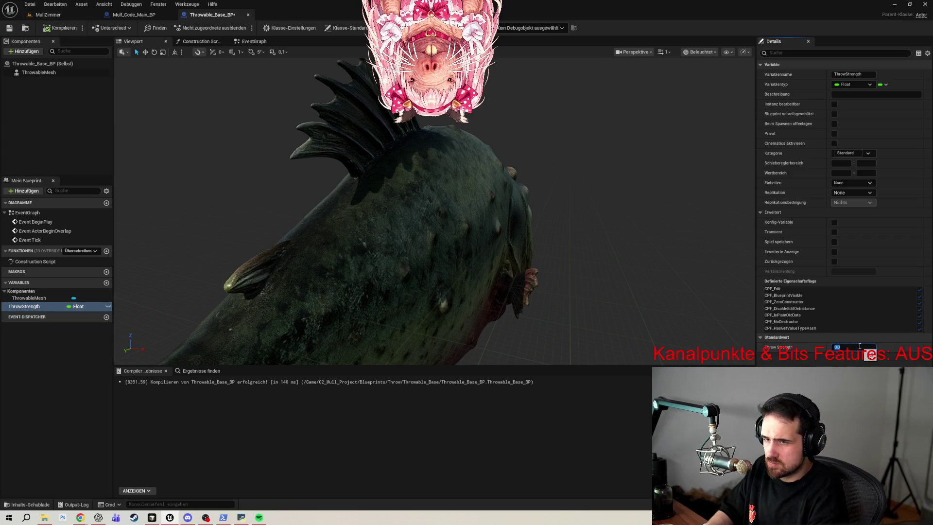
text(350)
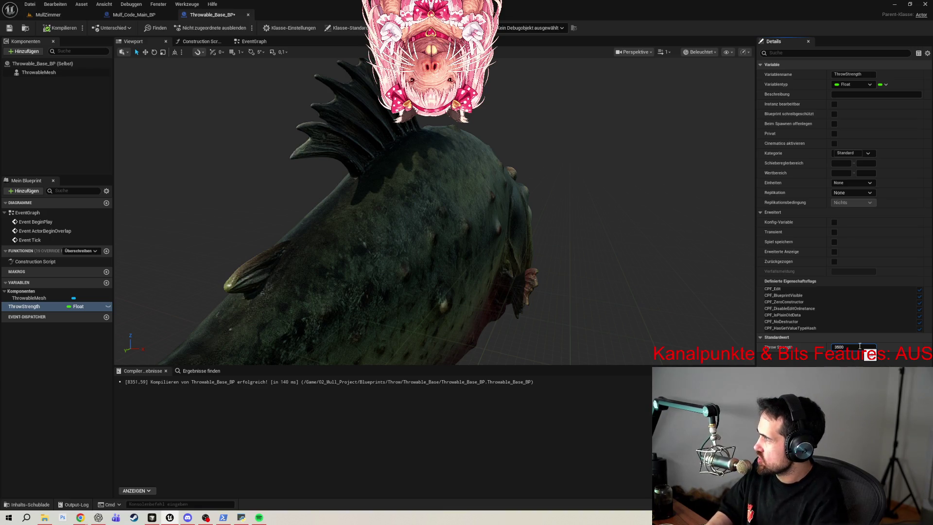
key(Return)
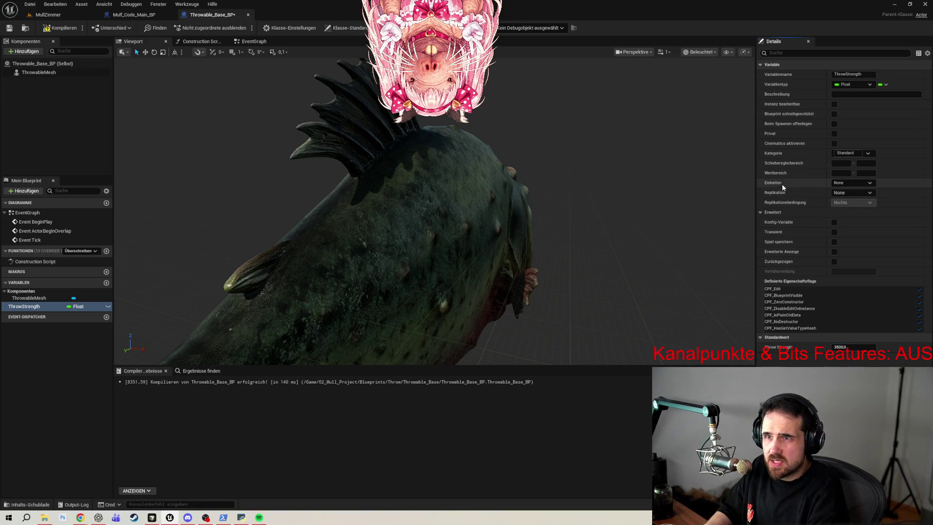
click(834, 104)
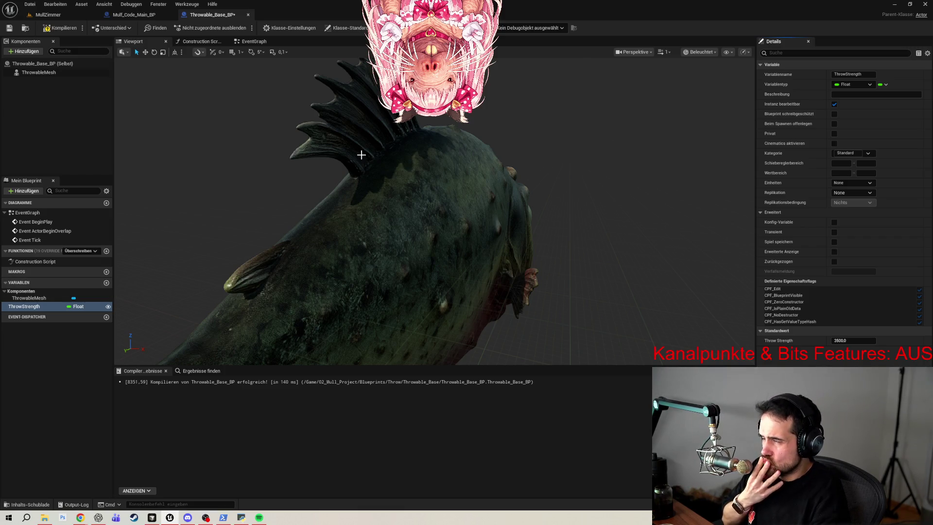
- Recompile Throwable_Base_BP, then briefly filter the Details properties for 'aim' and clear the filter
click(60, 28)
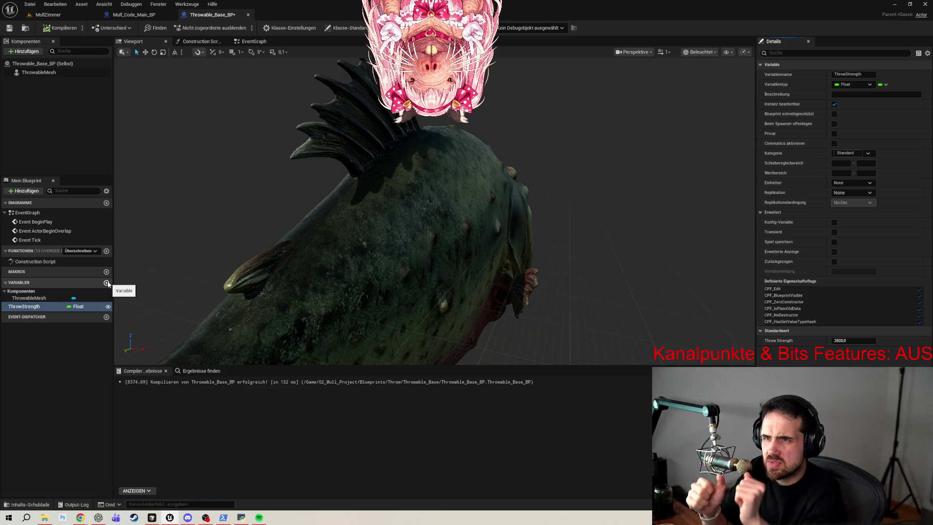
click(795, 53)
text(aim)
key(BackSpace)
key(BackSpace)
key(BackSpace)
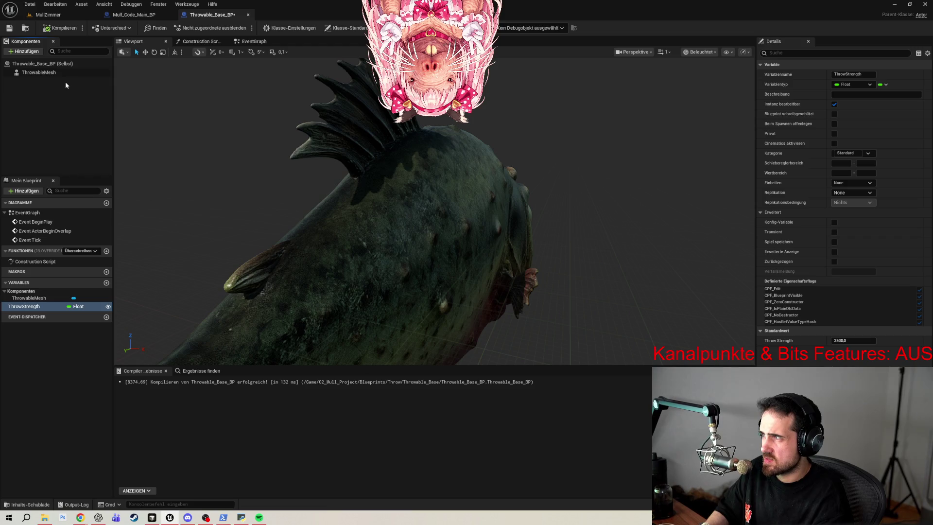
- Review the ThrowableMesh component's details, then add a new Float variable, left named NewVar
click(56, 71)
scroll(414, 147, down, 5)
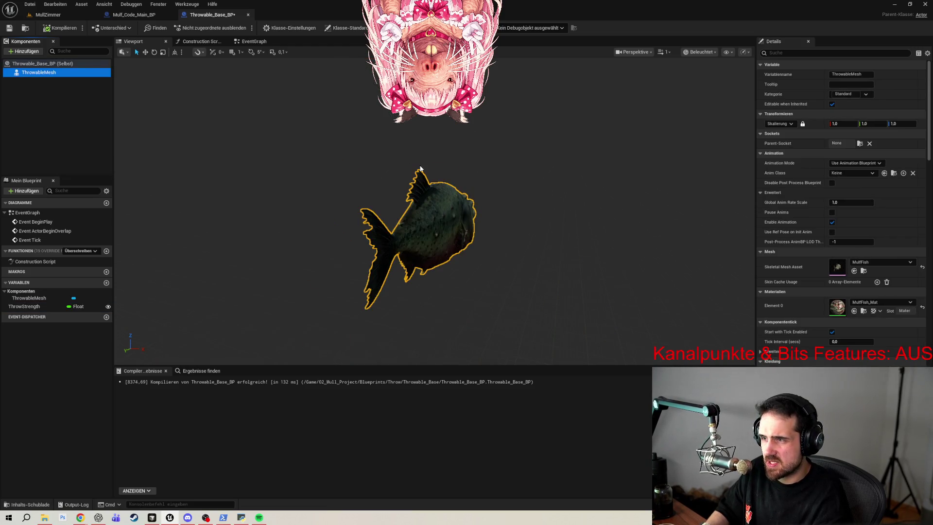
scroll(440, 173, up, 2)
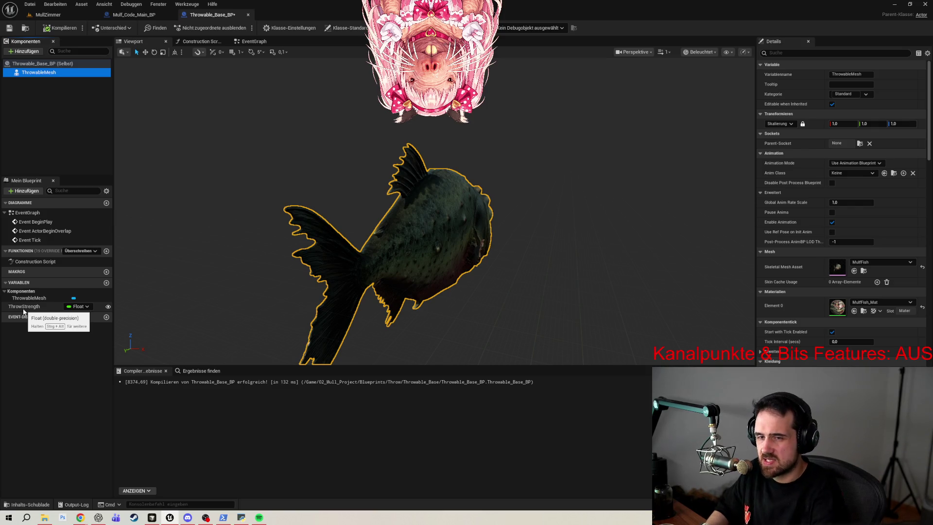
click(64, 363)
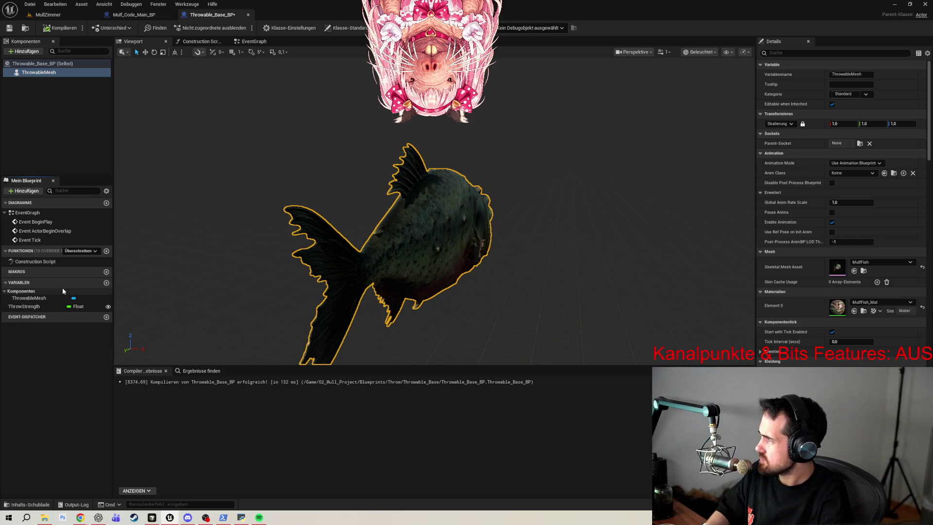
click(105, 285)
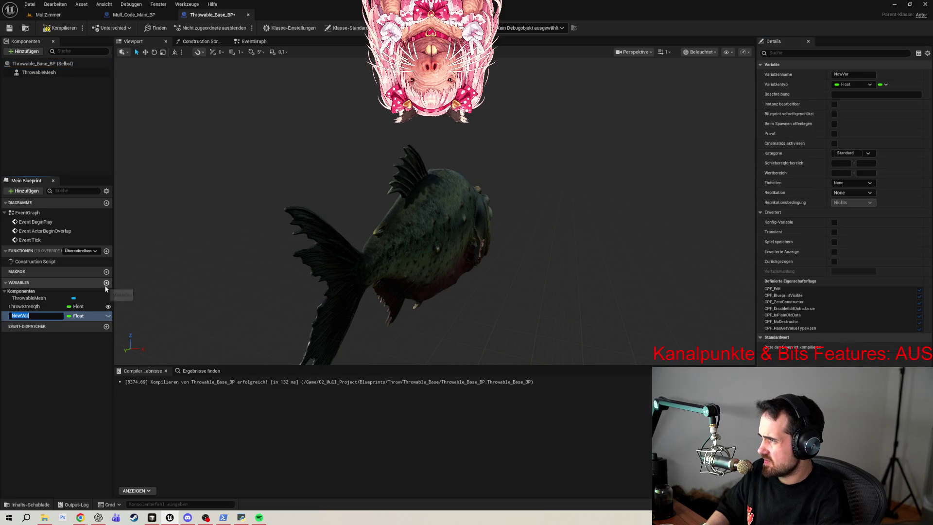
- Rename the new float variable to ArcStrength and make it instance-editable
text(ArcStrength)
key(Return)
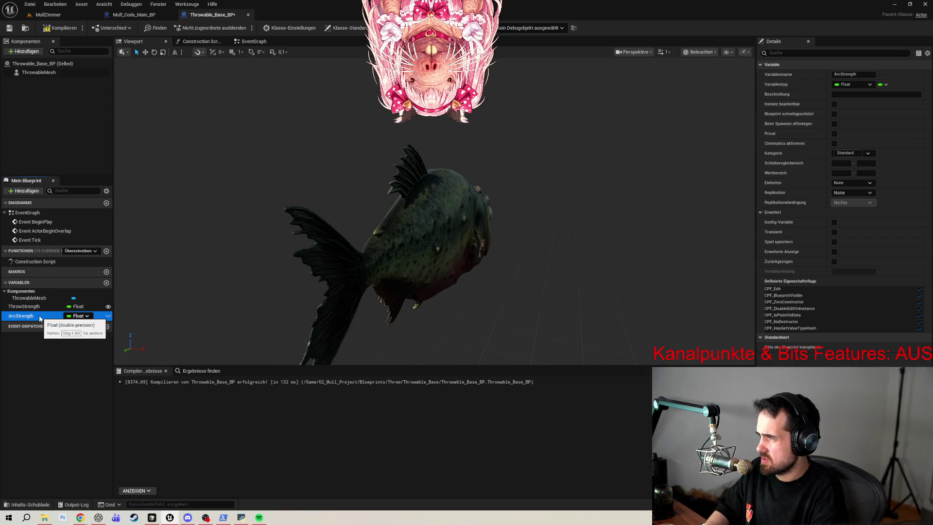
click(108, 316)
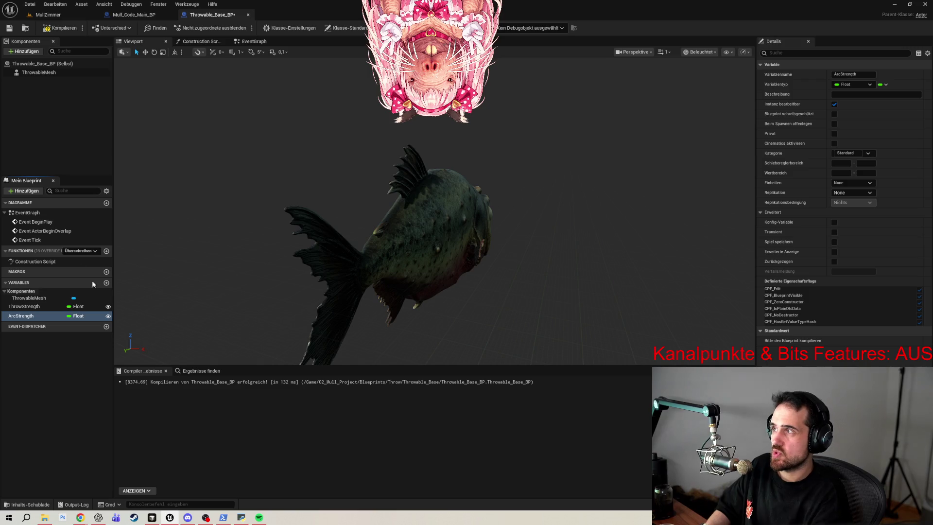
click(146, 15)
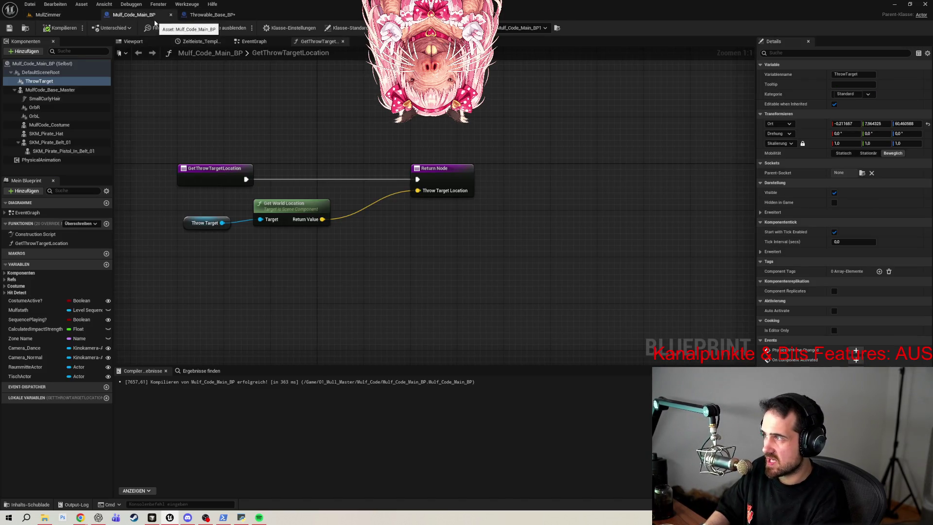
- Check ThrowTarget in the Viewport, then open GetThrowTargetLocation and select its Get World Location node
click(39, 90)
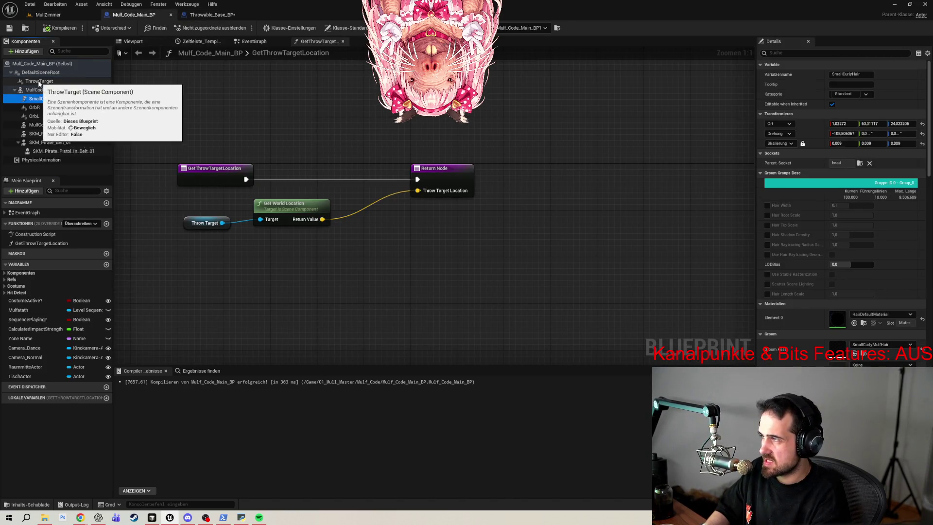
click(39, 81)
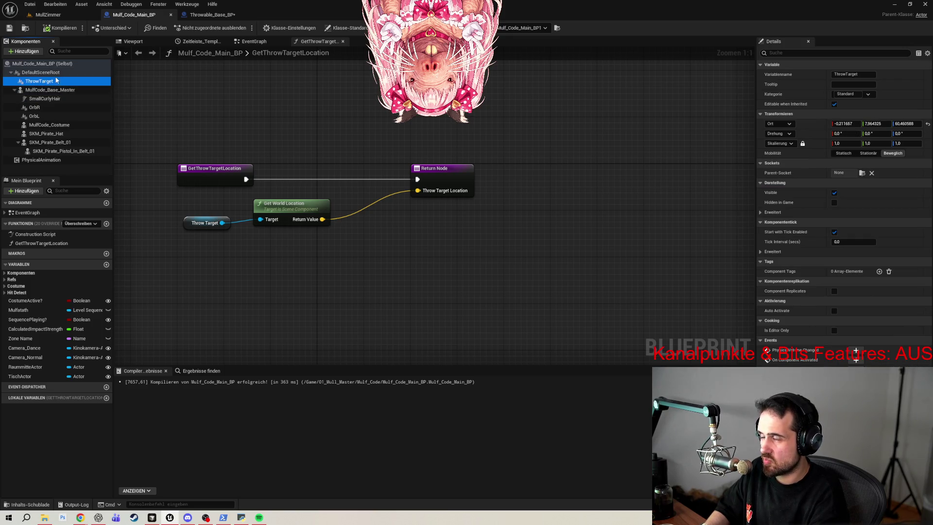
click(132, 42)
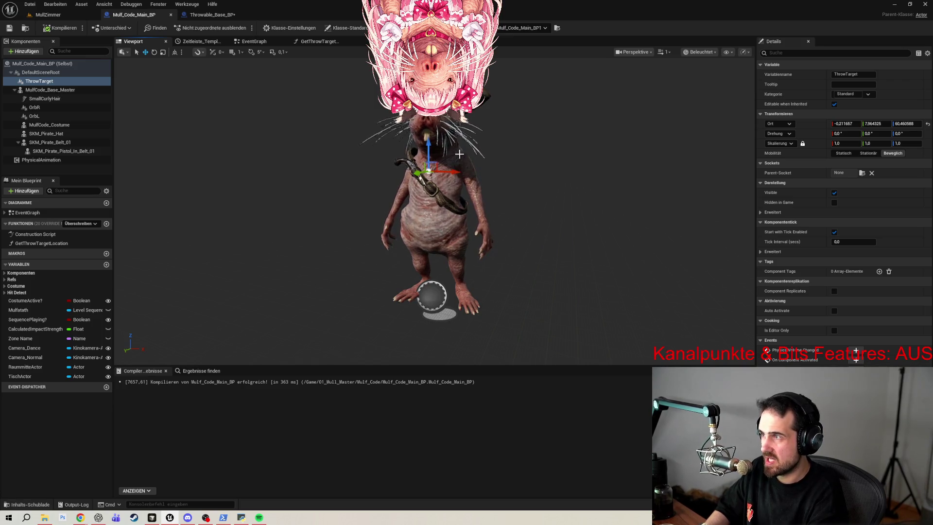
click(72, 243)
double_click(71, 243)
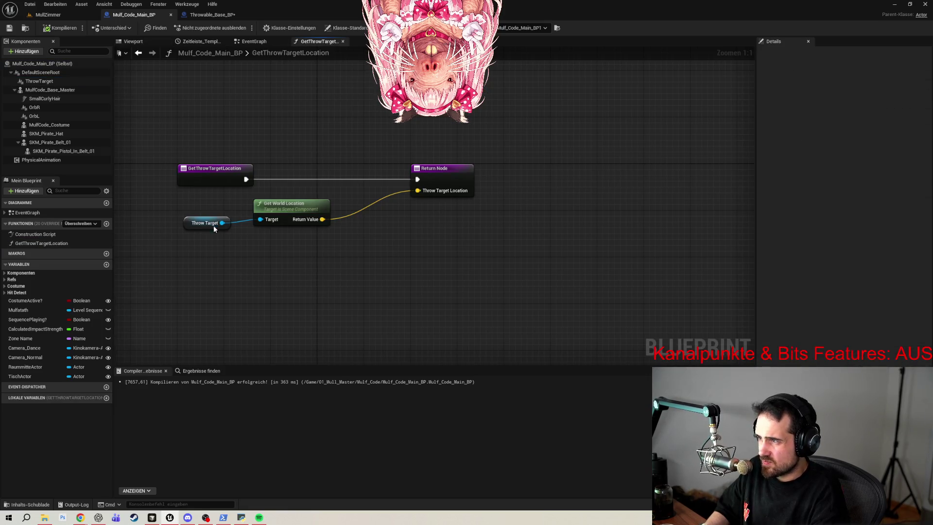
click(316, 208)
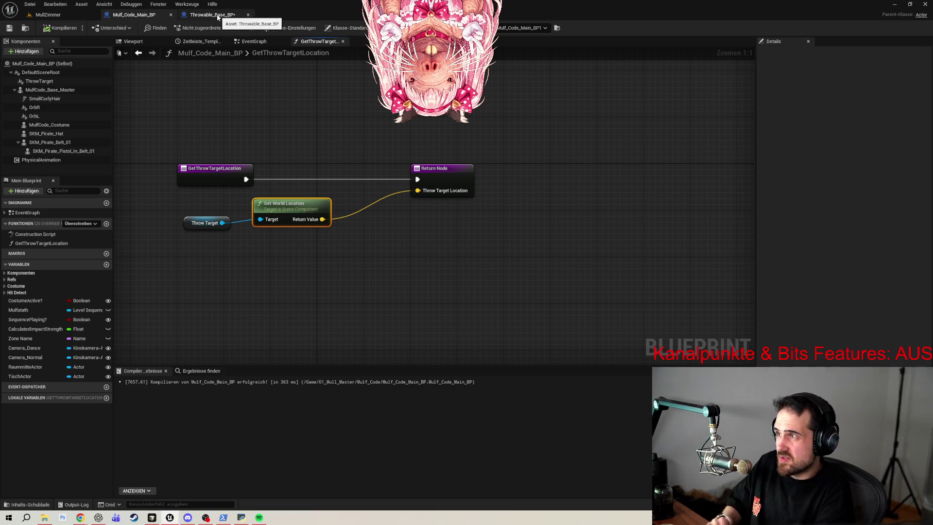
- In Throwable_Base_BP, compile and give ArcStrength a default value of 700
click(216, 16)
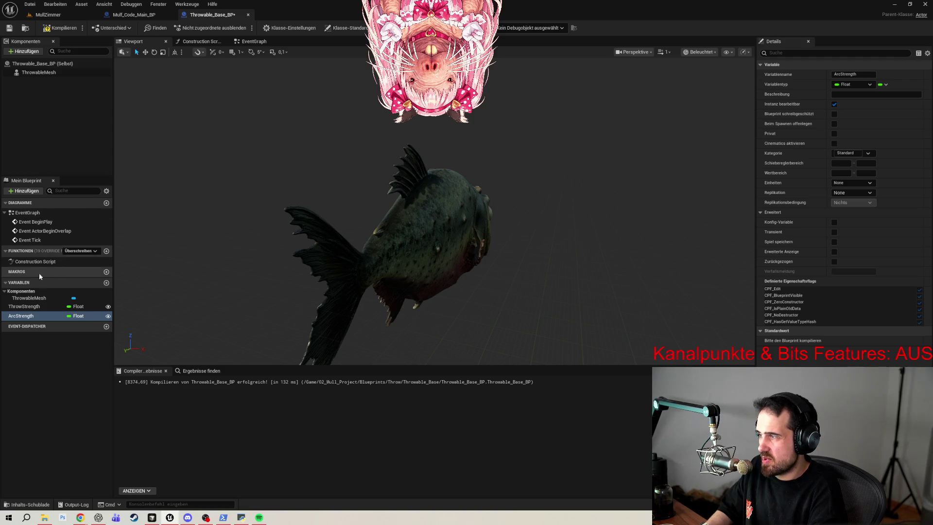
click(60, 28)
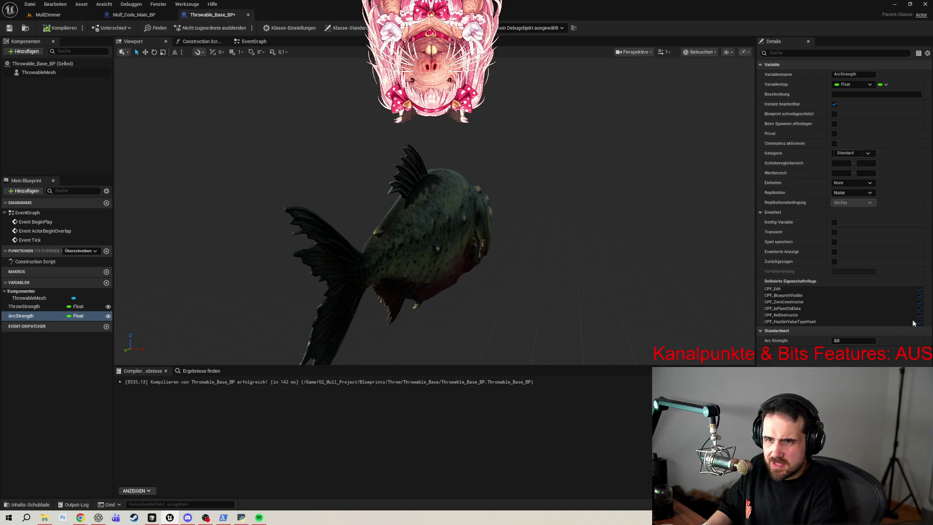
click(855, 341)
text(10)
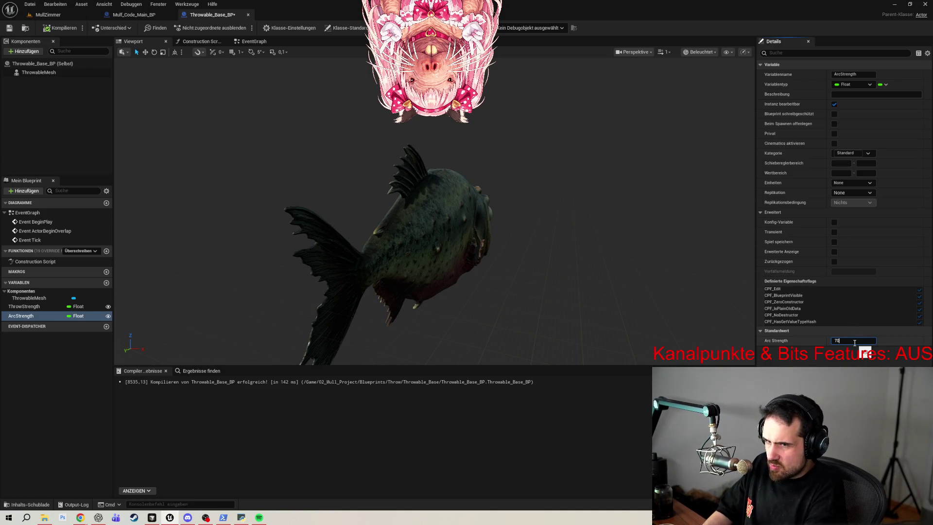
text(0)
key(Return)
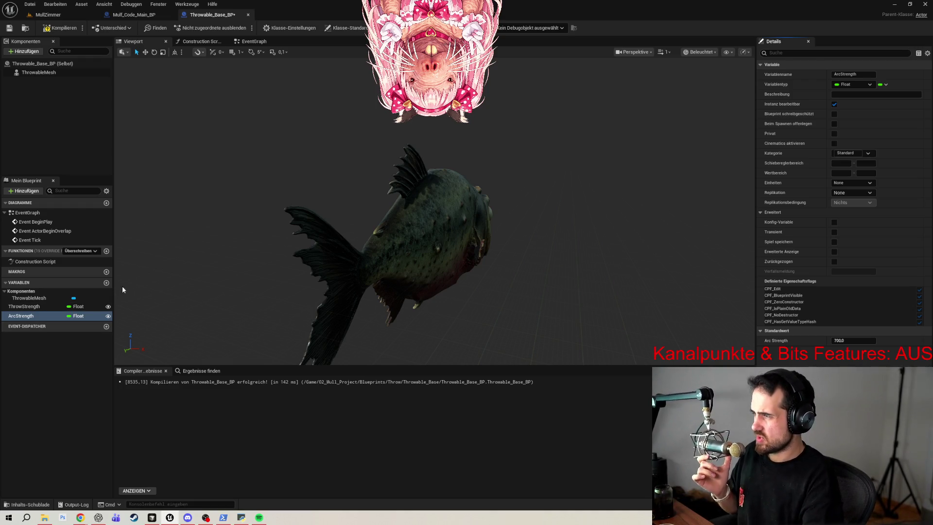
click(107, 283)
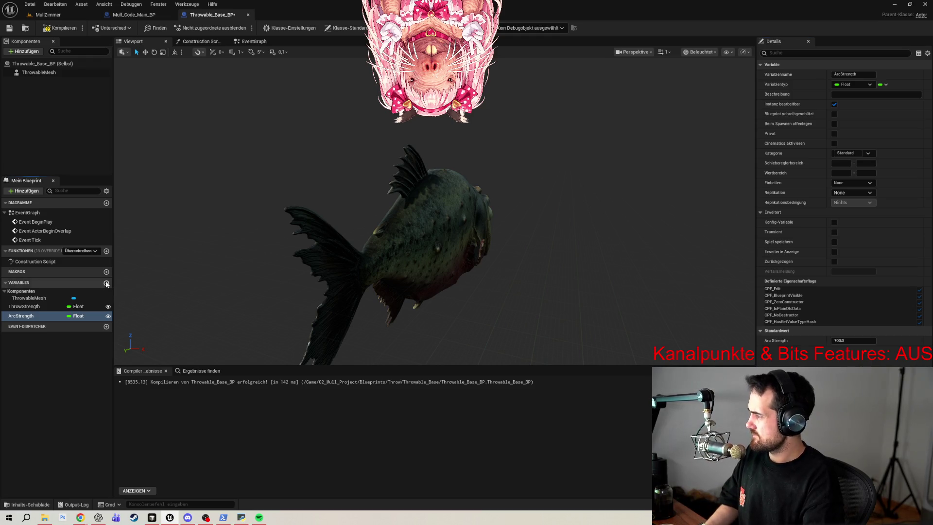
- Name the new float RandomSpread and make it editable per instance
text(RandomSpread)
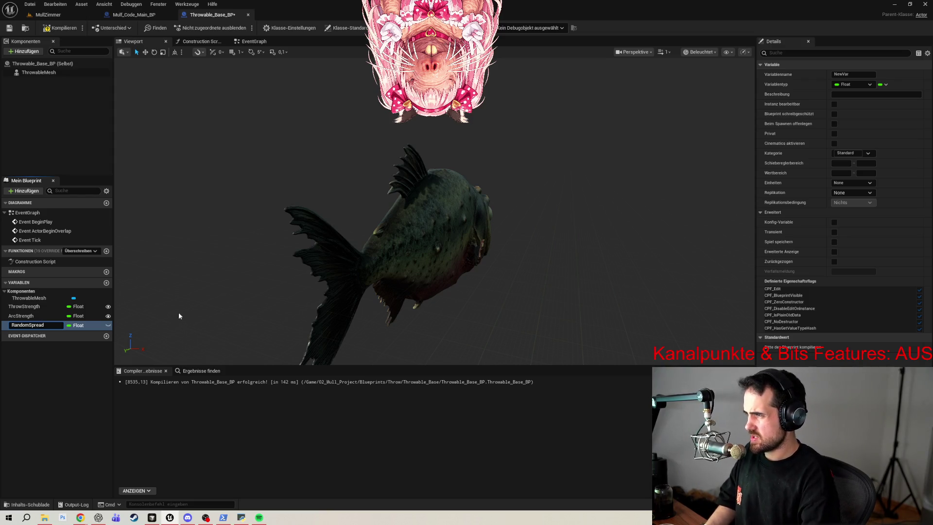
key(Return)
click(109, 325)
click(29, 354)
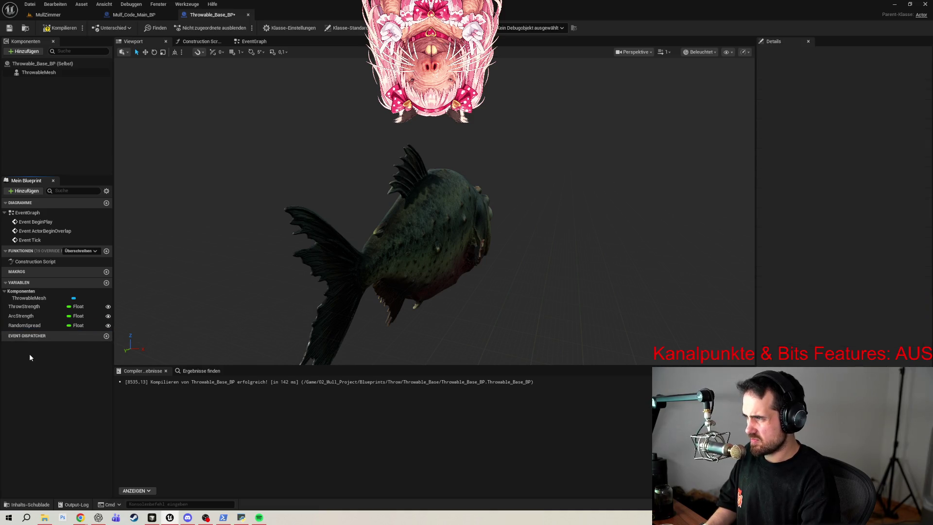
click(47, 326)
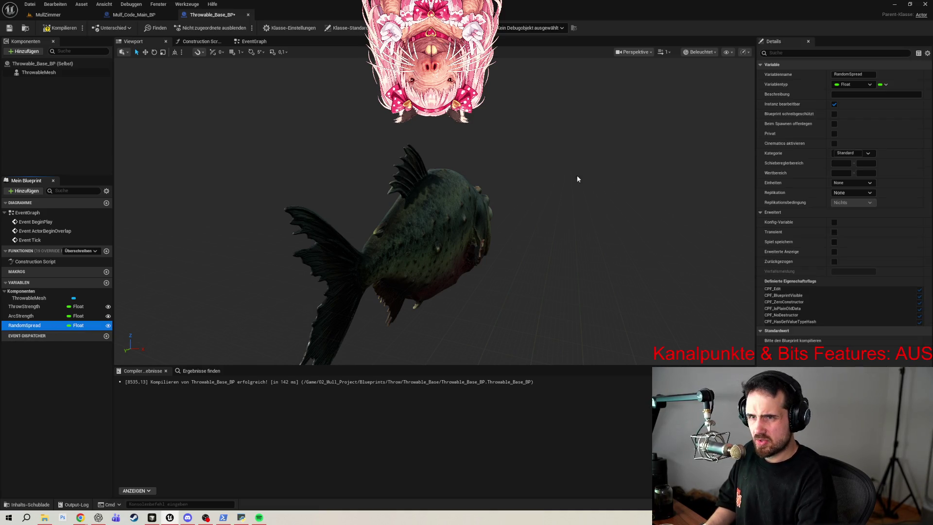
- Compile, set Random Spread's default value to 30, then recompile and save the blueprint
click(60, 28)
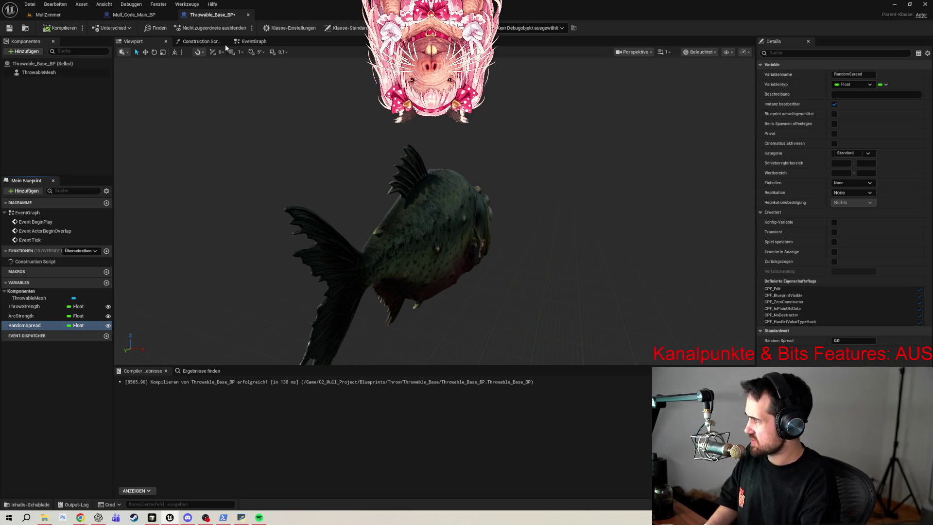
click(857, 341)
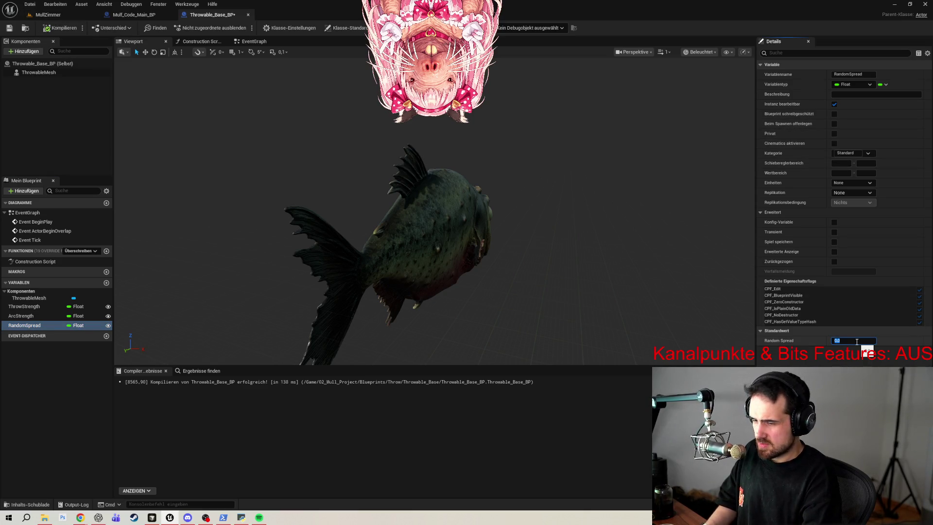
text(30)
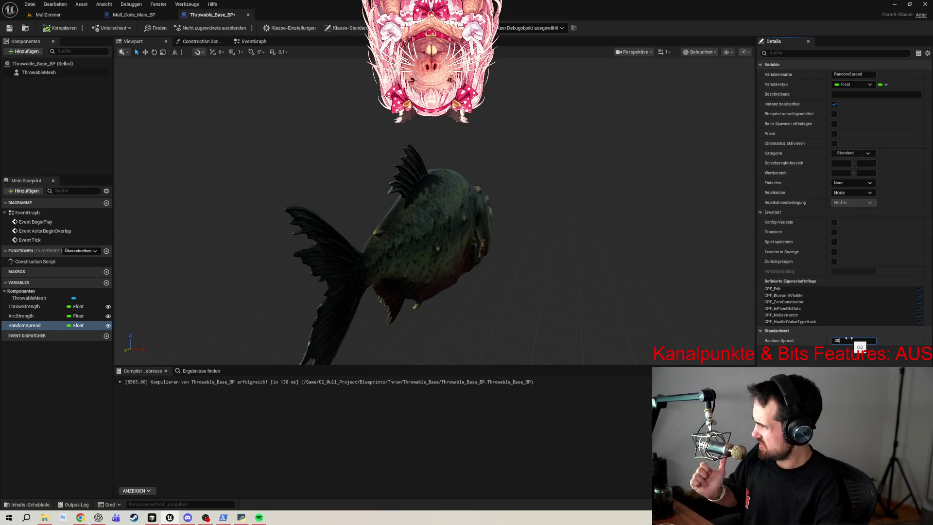
key(Return)
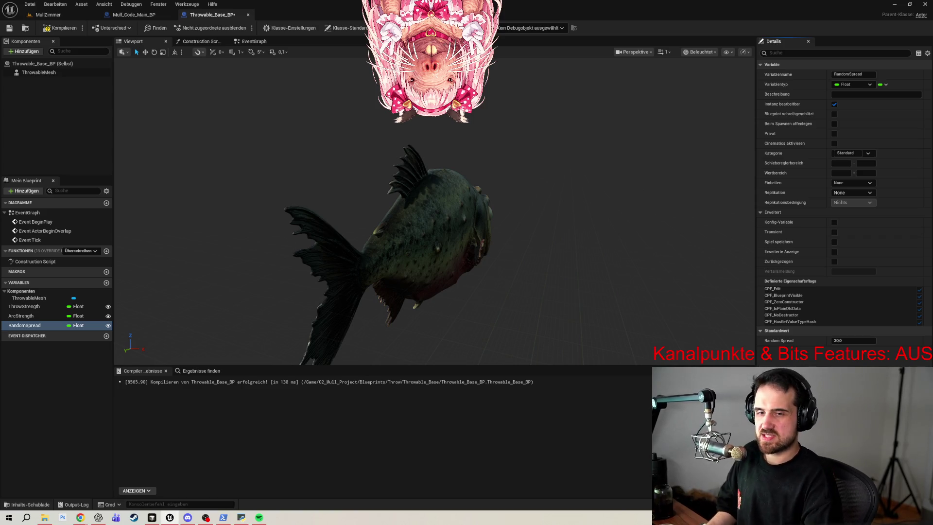
click(60, 28)
click(9, 28)
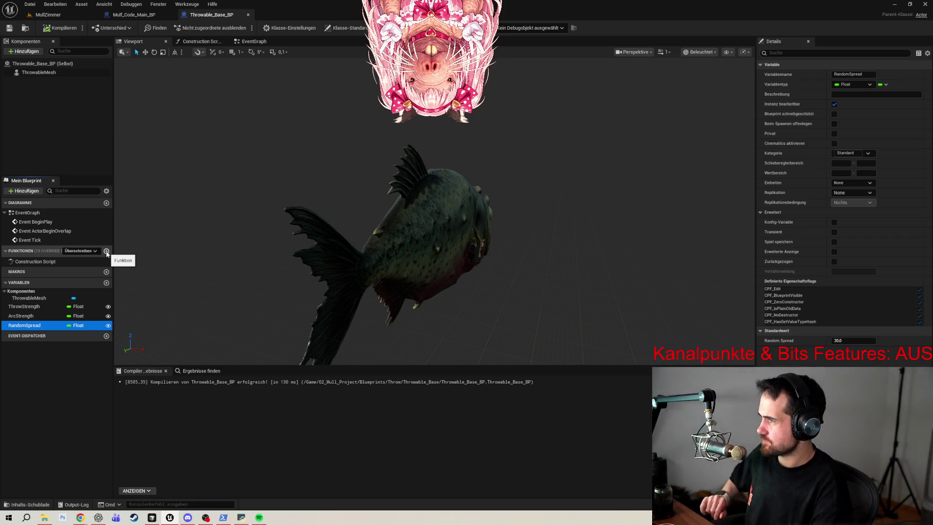
- Create a function named LaunchAtTarget and pan its graph so the entry node sits left
click(109, 252)
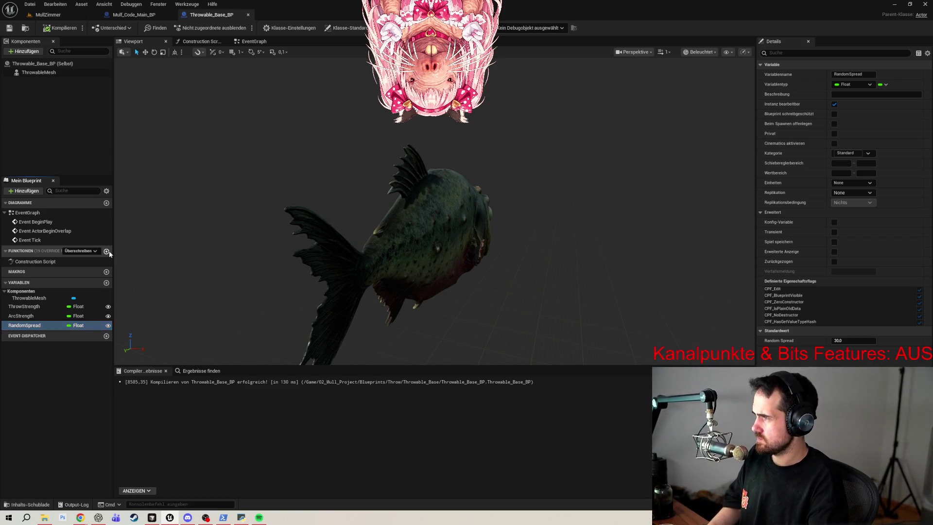
text(LaunchAtT)
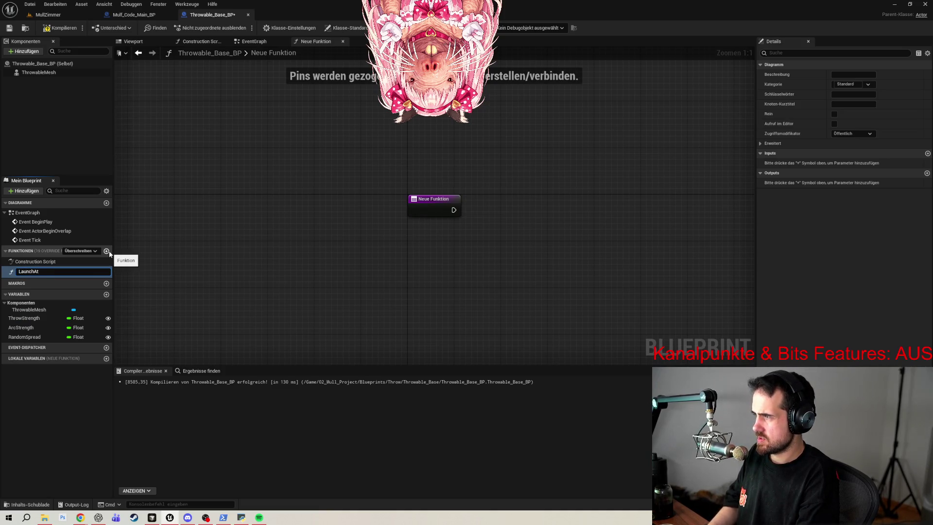
text(arget)
key(Return)
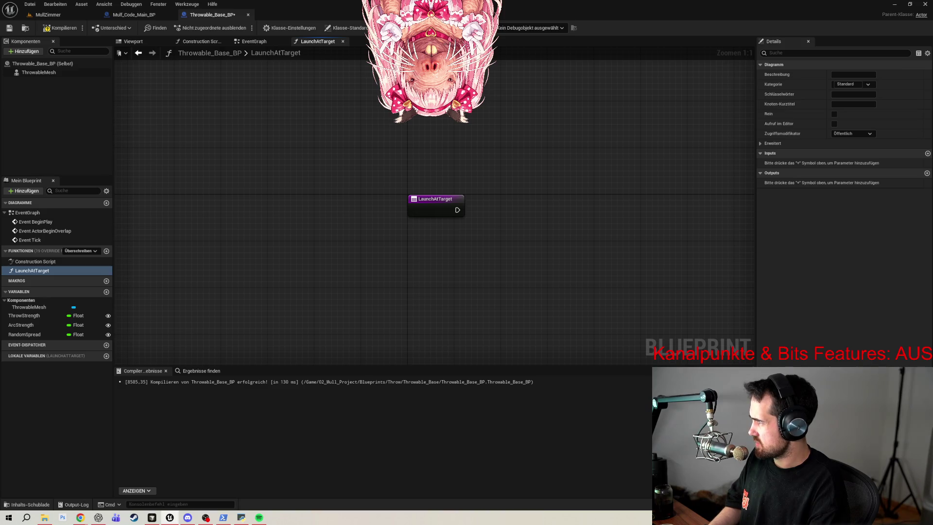
drag(582, 281, 359, 265)
right_click(322, 220)
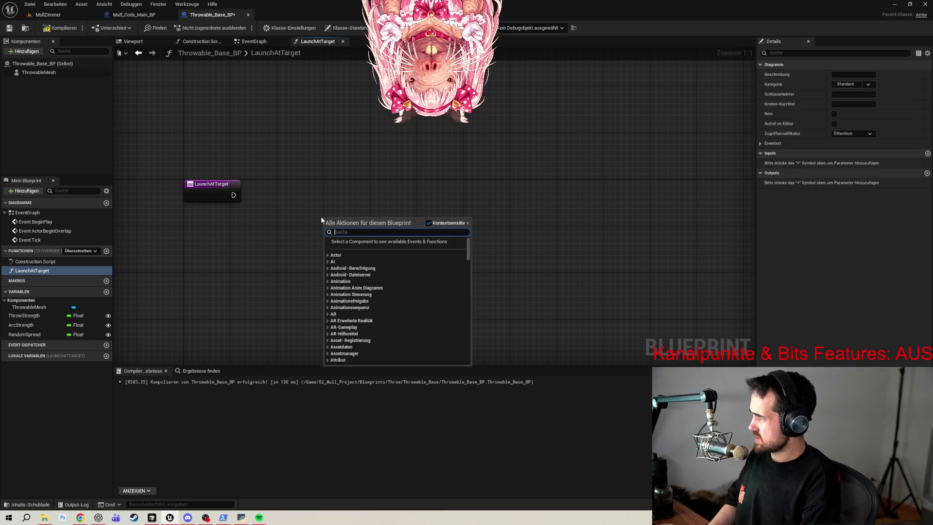
- Add a Random Unit Vector node below the LaunchAtTarget entry node
text(ranbd)
key(BackSpace)
key(BackSpace)
text(dom uni)
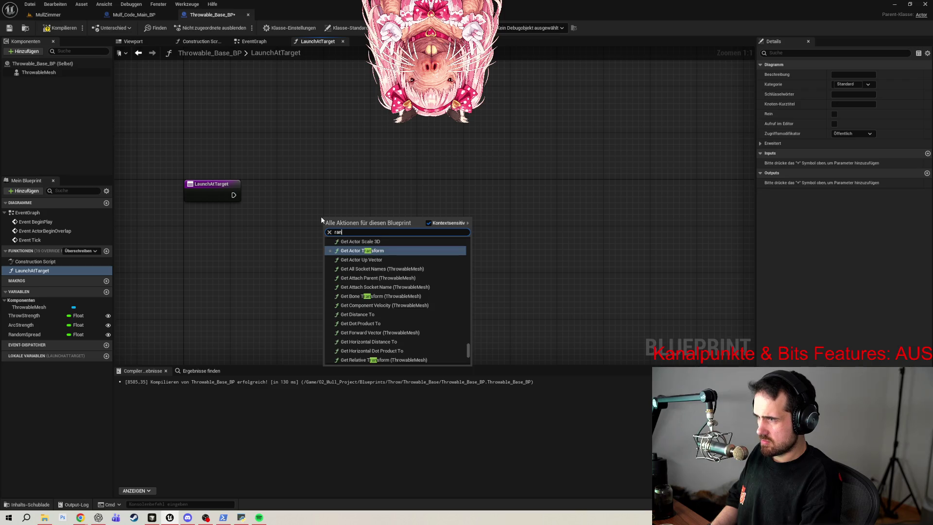
text(t)
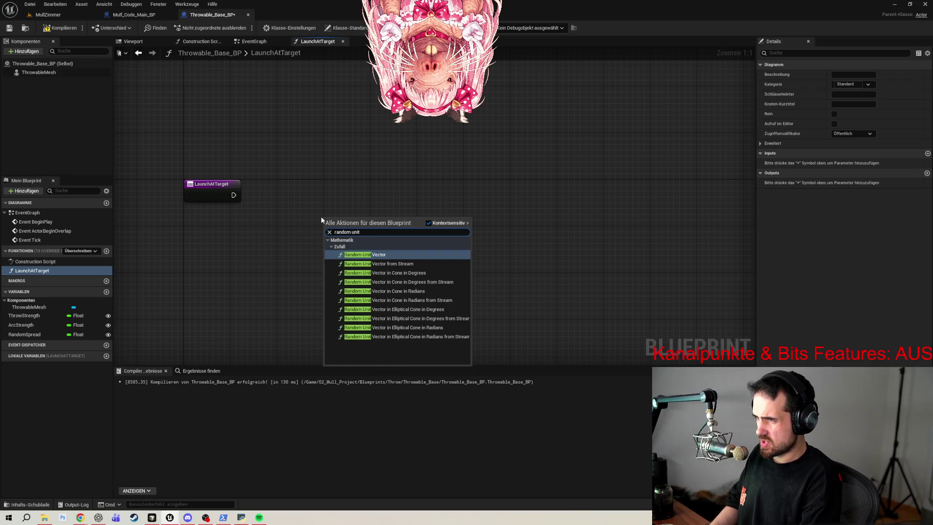
click(372, 255)
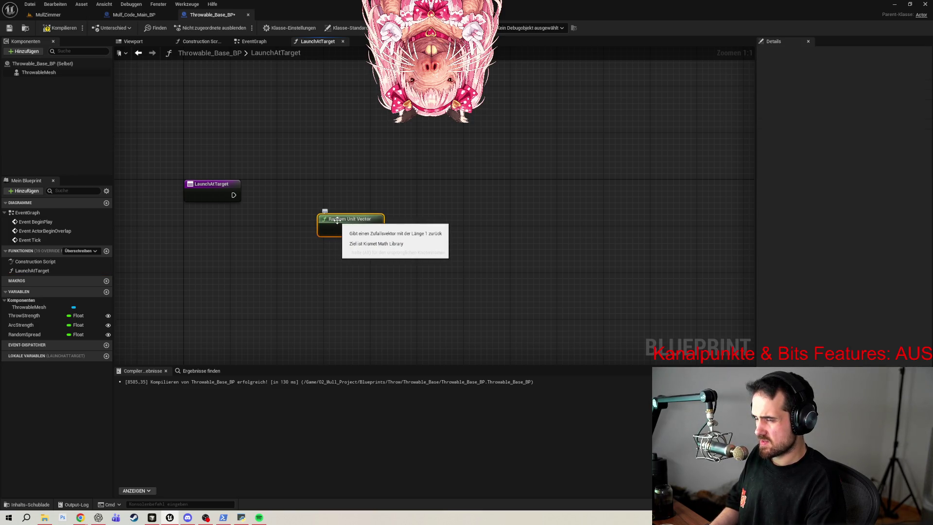
mouse_move(338, 220)
mouse_down()
mouse_move(204, 231)
mouse_move(330, 237)
mouse_up()
- Create a Multiply node wired to the Random Unit Vector's Return Value, replacing a misplaced one
text(multi)
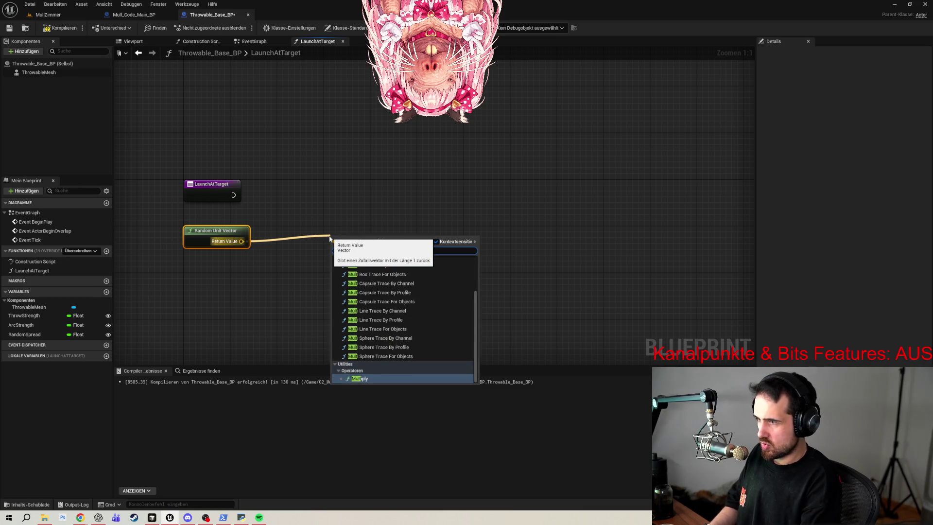
click(369, 379)
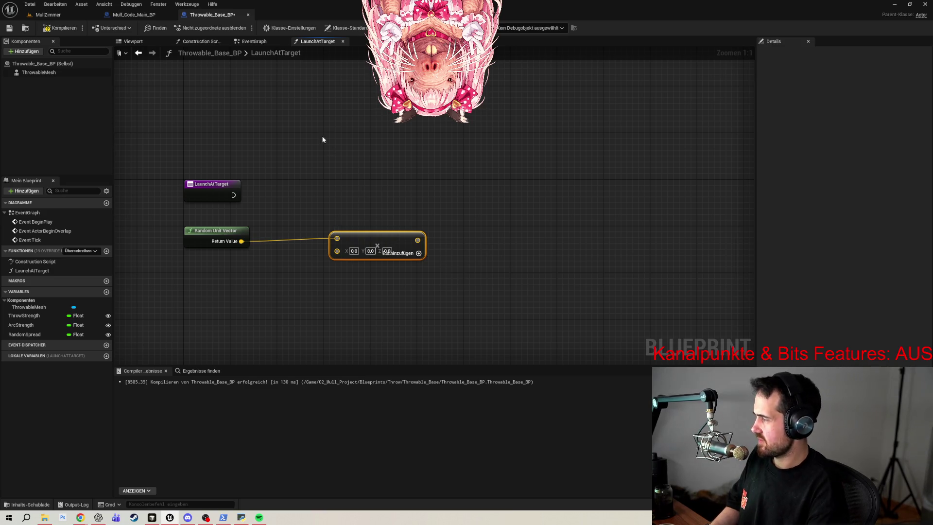
key(Delete)
drag(243, 241, 304, 229)
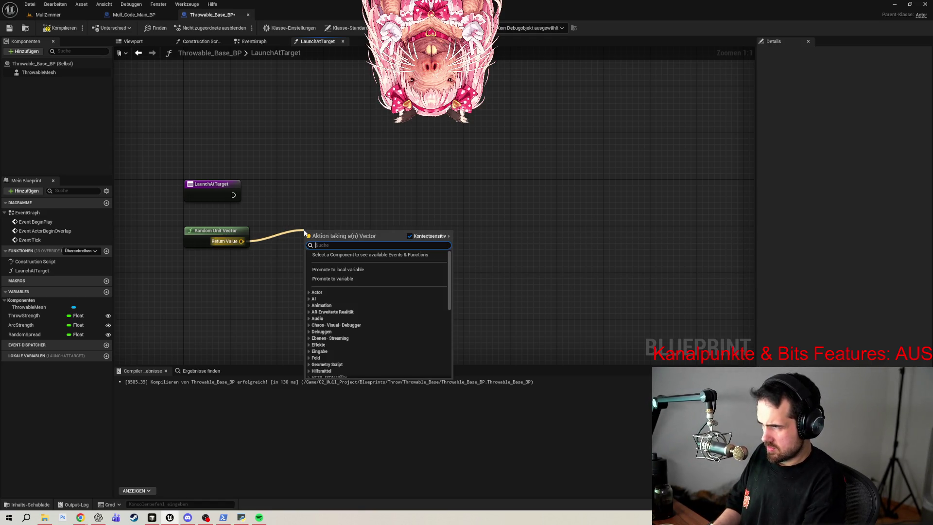
text(*fl)
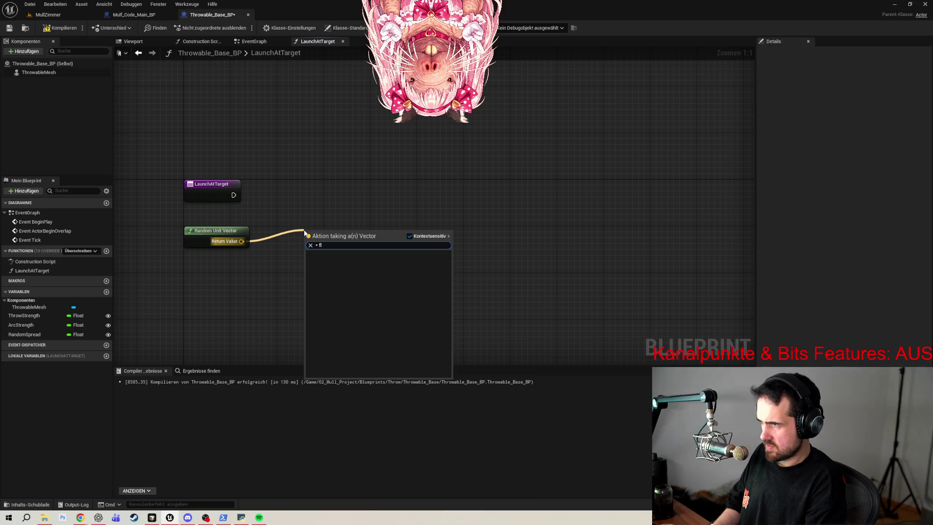
key(BackSpace)
key(BackSpace)
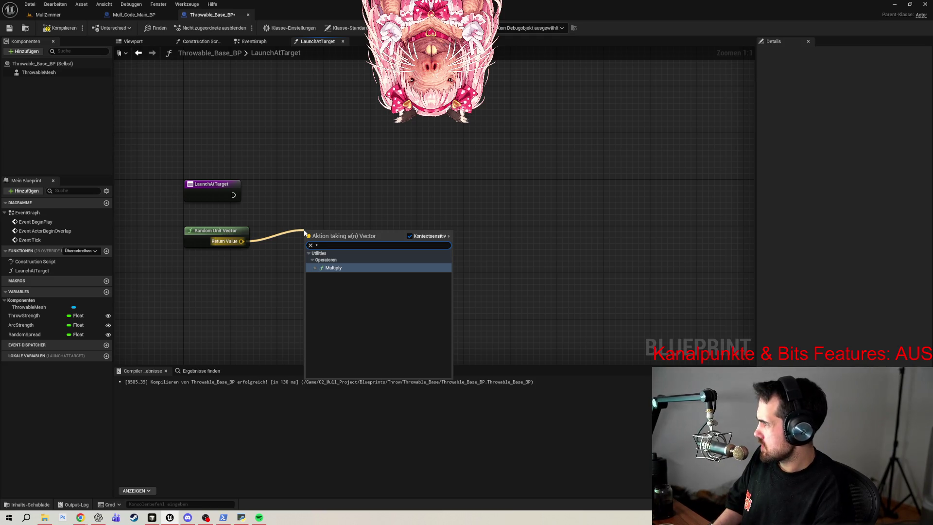
click(361, 270)
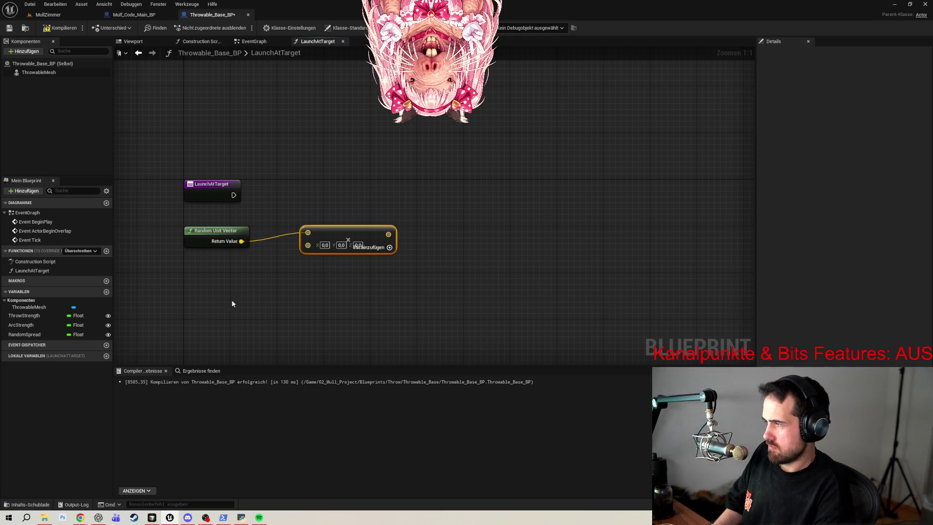
- Connect the RandomSpread getter to the Multiply's B pin and tidy the node layout
mouse_move(24, 334)
mouse_down()
mouse_move(313, 261)
mouse_move(313, 248)
mouse_up()
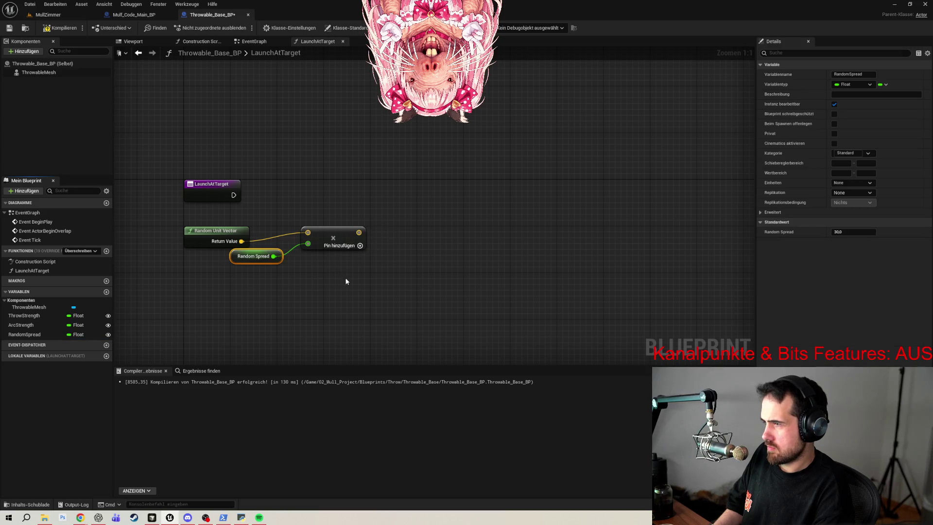
drag(231, 263, 199, 268)
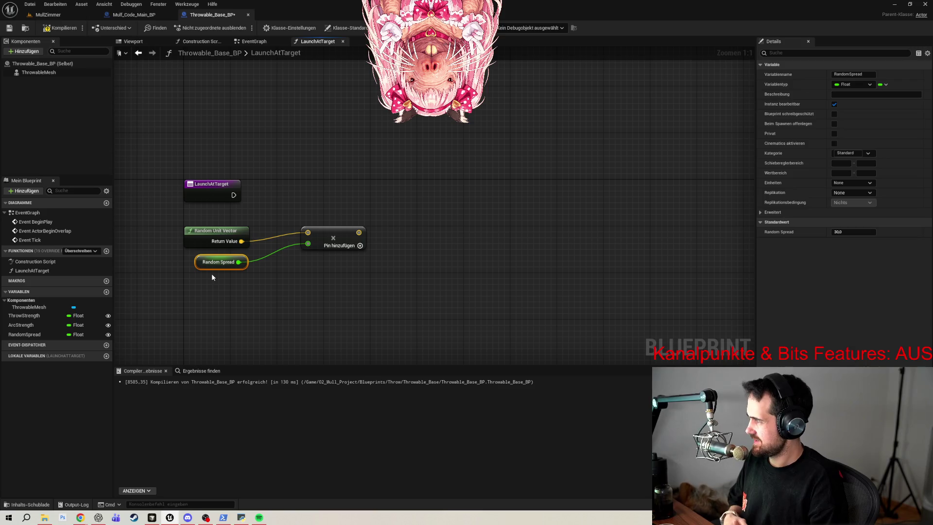
drag(325, 233, 312, 245)
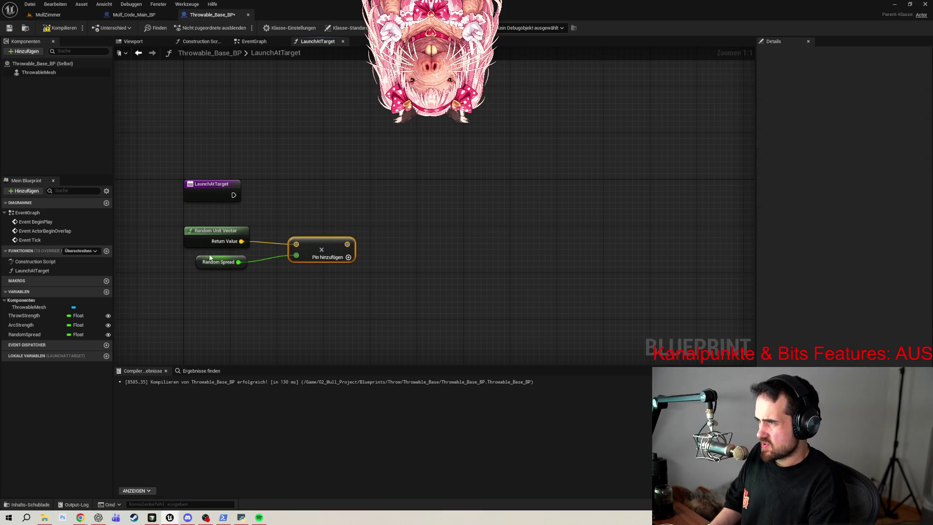
drag(343, 217, 322, 171)
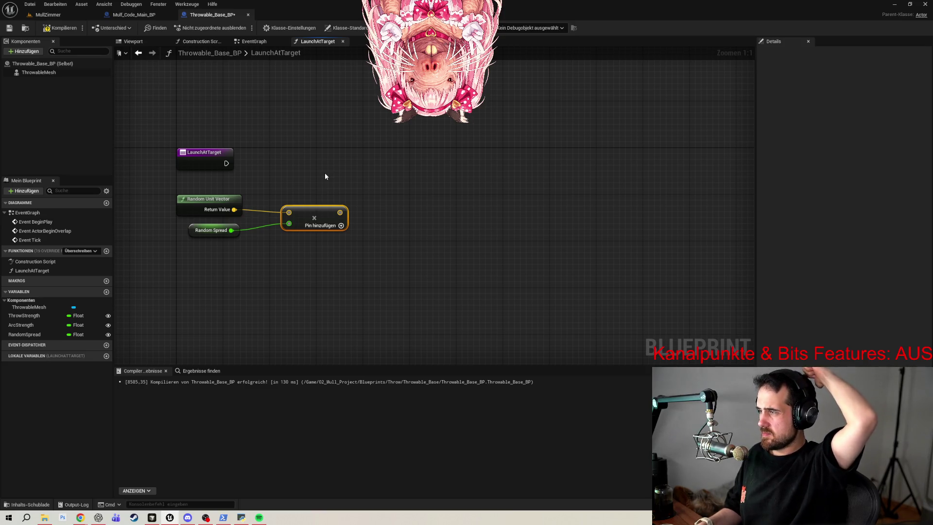
mouse_move(324, 214)
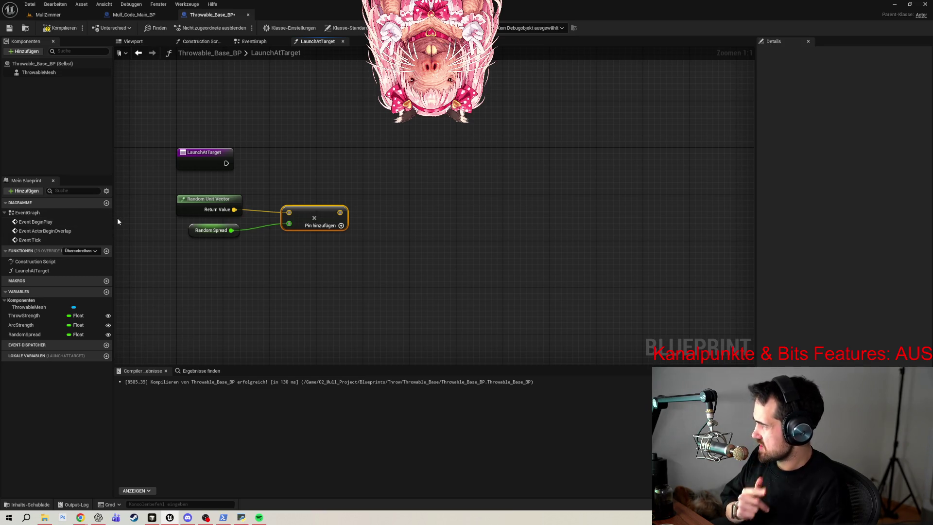
right_click(462, 191)
- Look up 'vector +' in the action list, dismiss it unused, and return to Mulf_Code_Main_BP
text(vector +)
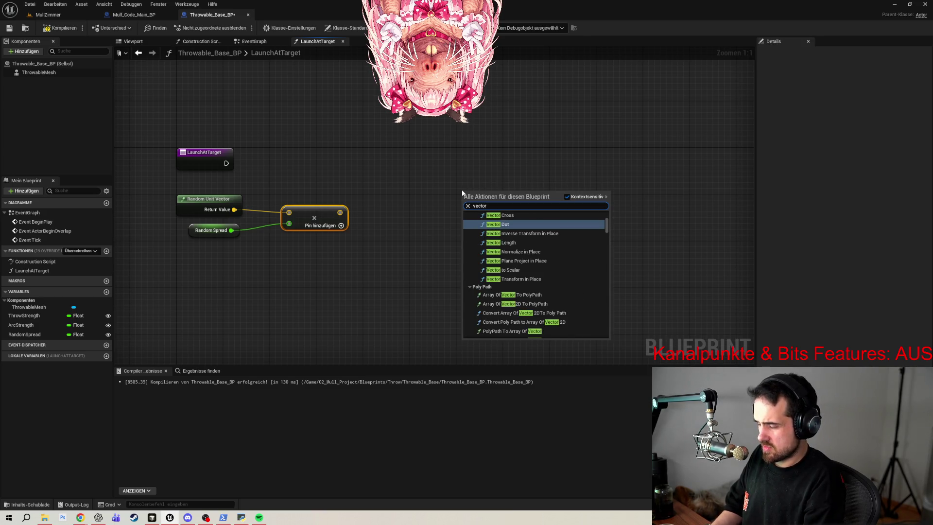
key(ctrl+a)
key(BackSpace)
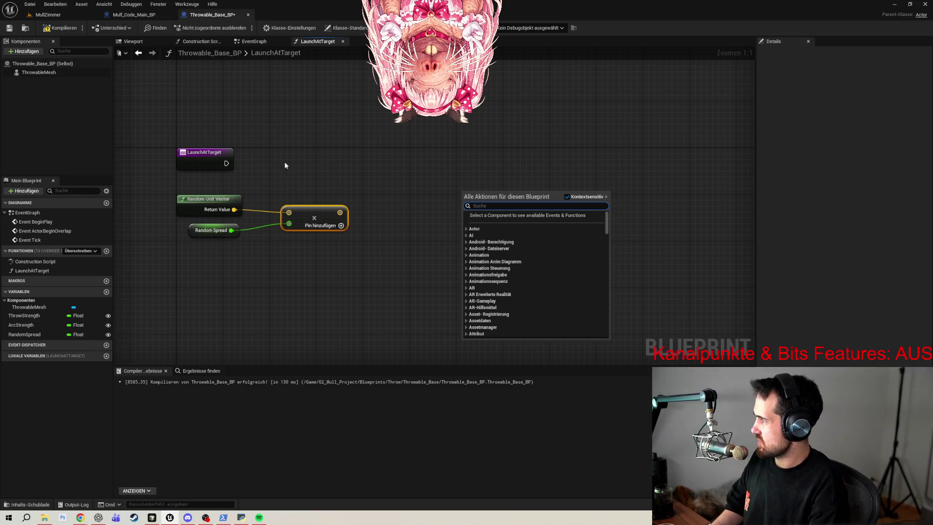
click(409, 144)
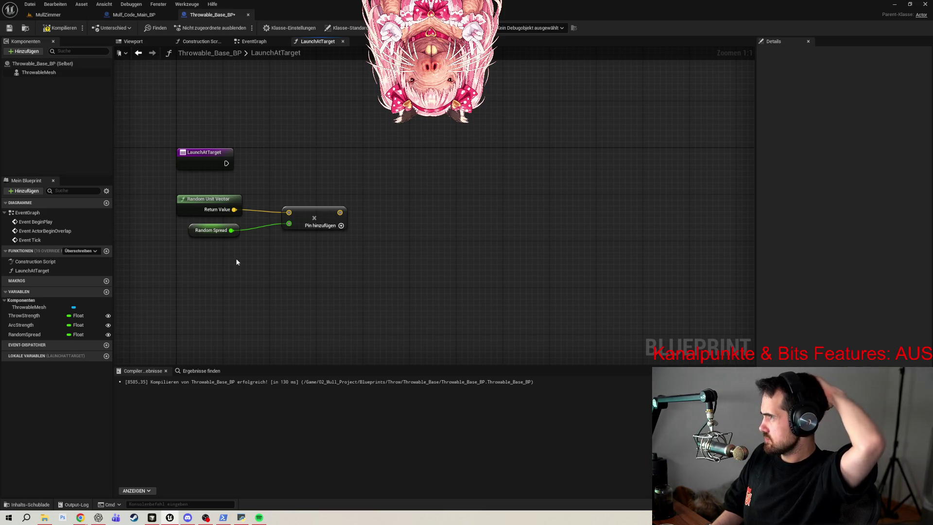
click(166, 14)
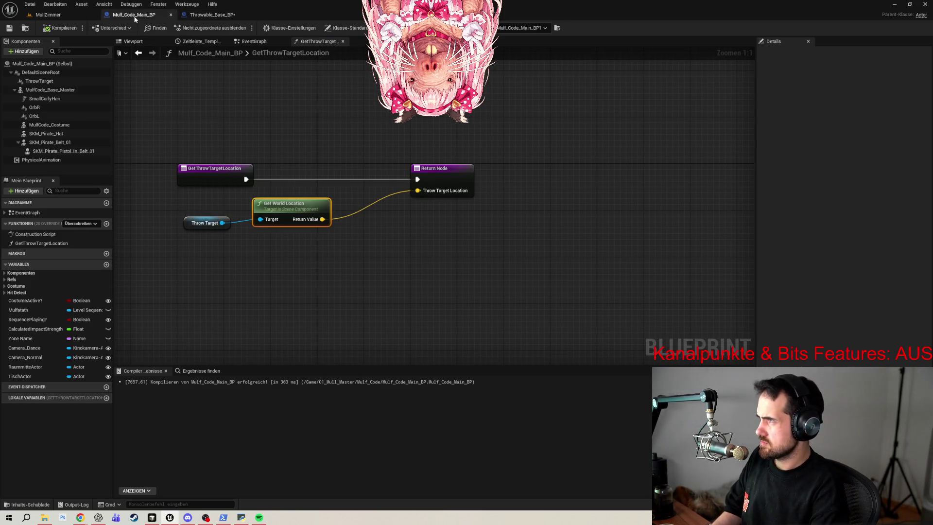
- Go back to Throwable_Base_BP and select the LaunchAtTarget entry node to show its settings
click(219, 15)
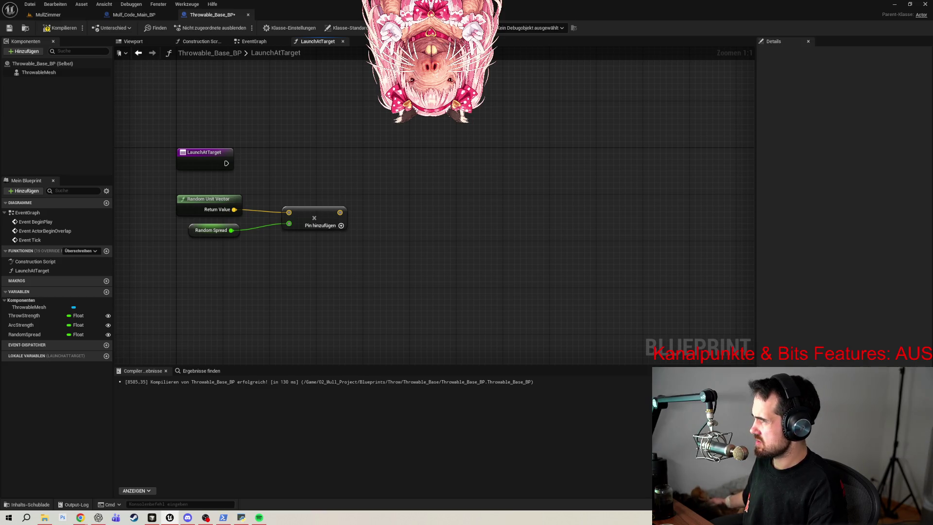
click(197, 163)
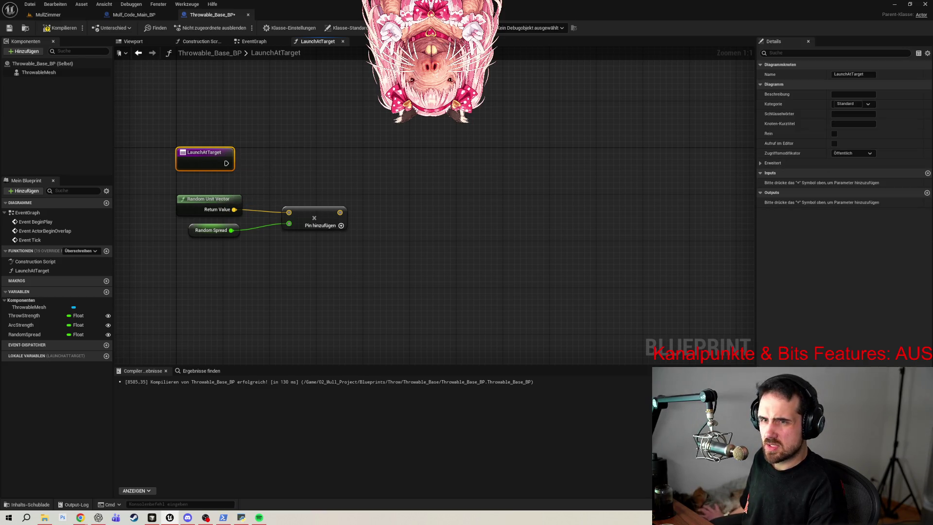
- Add a new input to LaunchAtTarget, name it TargetLocation, and set its type to Vector
click(928, 174)
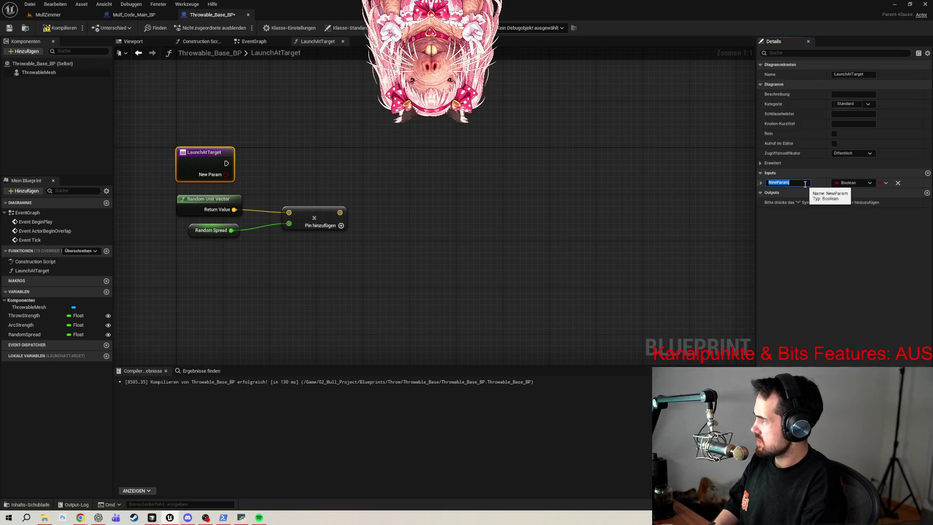
text(T)
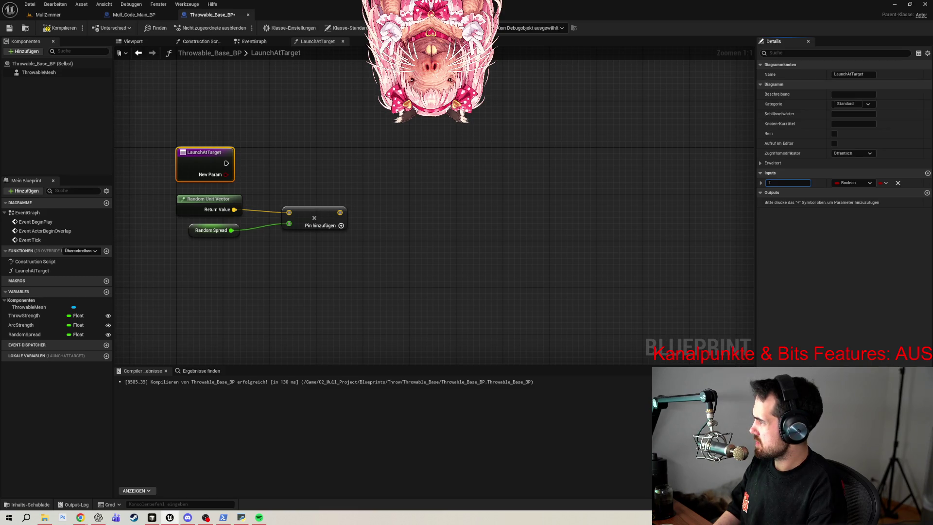
text(arget)
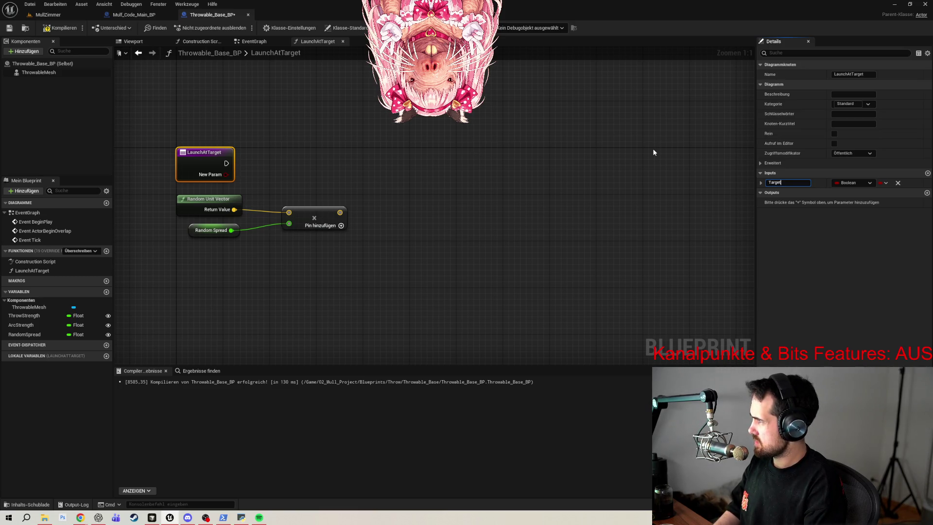
text(Location)
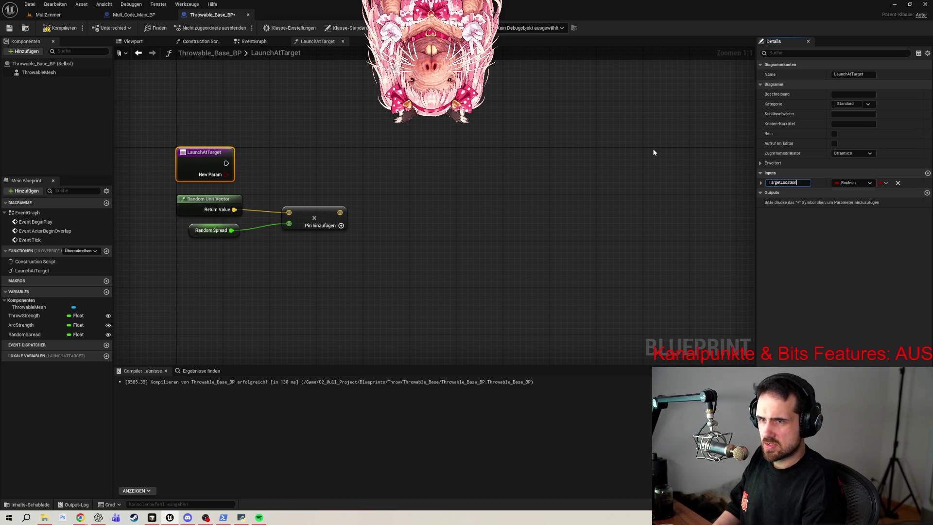
key(Return)
click(854, 182)
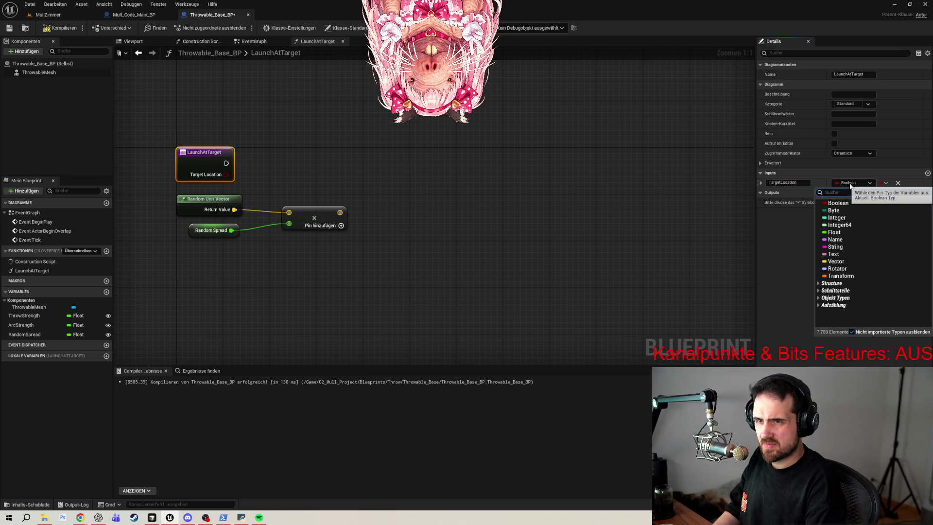
click(851, 266)
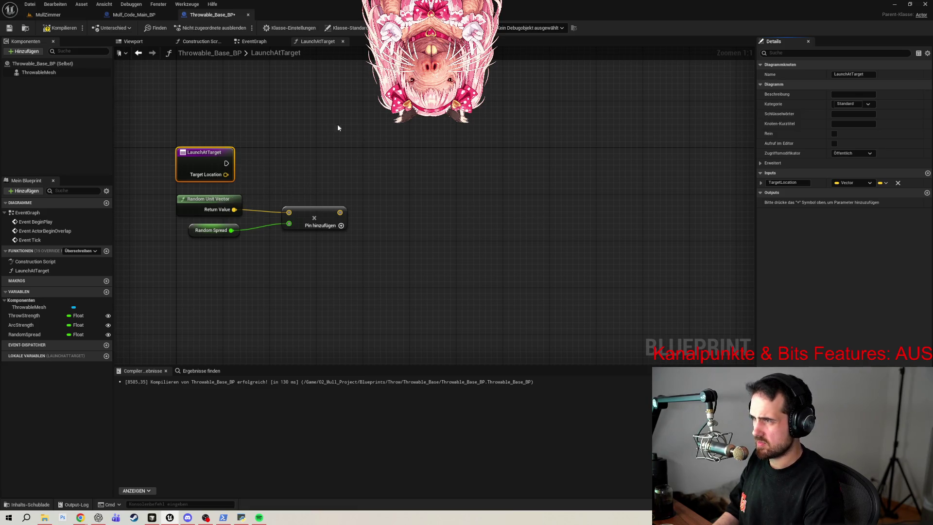
click(349, 162)
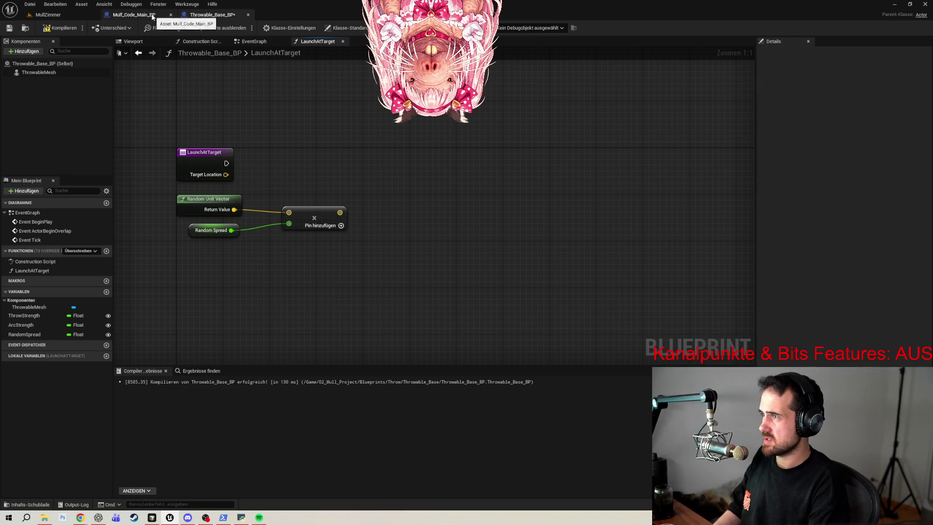
click(132, 15)
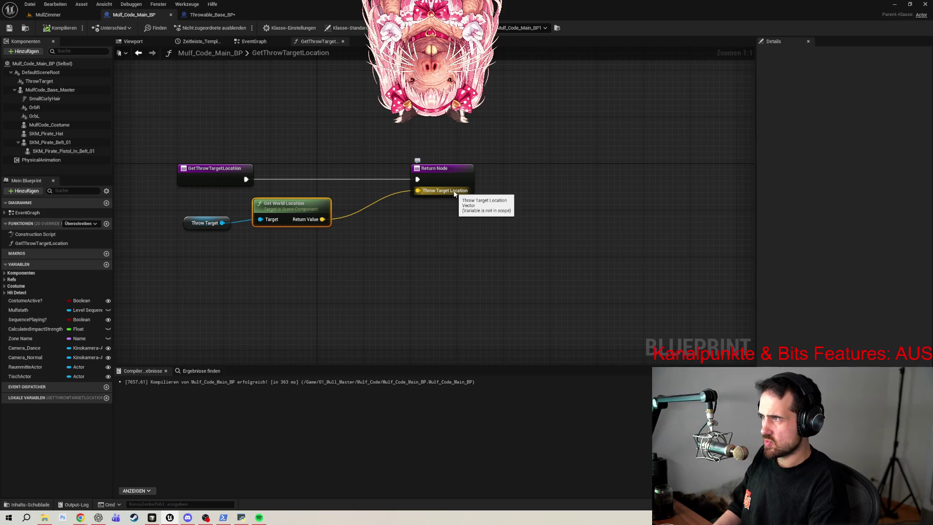
click(212, 15)
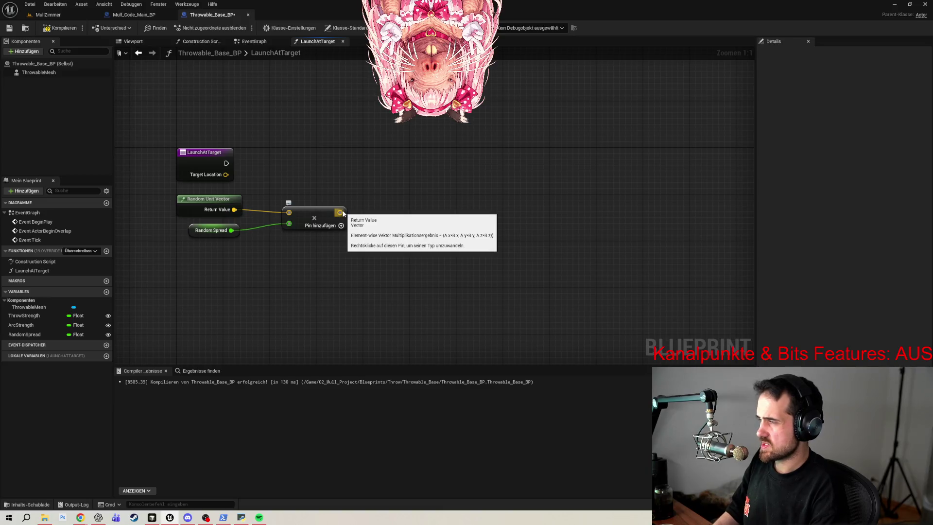
- Create a vector Add node from the multiply result, with Target Location in its first input
drag(341, 213, 416, 196)
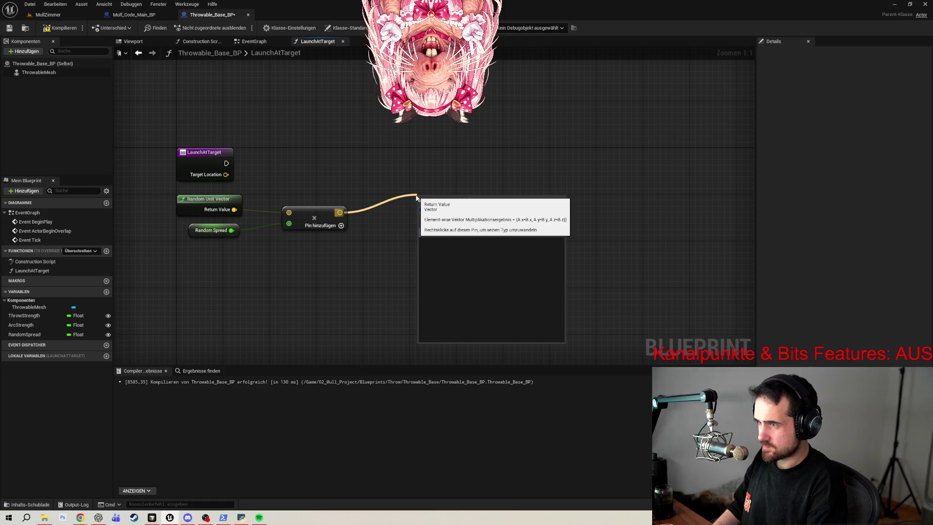
text(*)
click(457, 232)
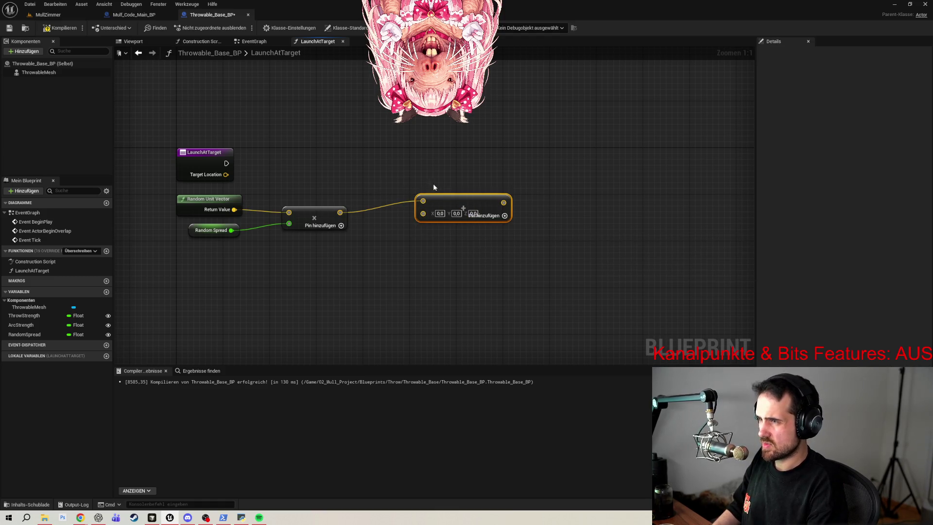
mouse_move(422, 201)
mouse_down()
mouse_move(410, 211)
mouse_move(423, 212)
mouse_up()
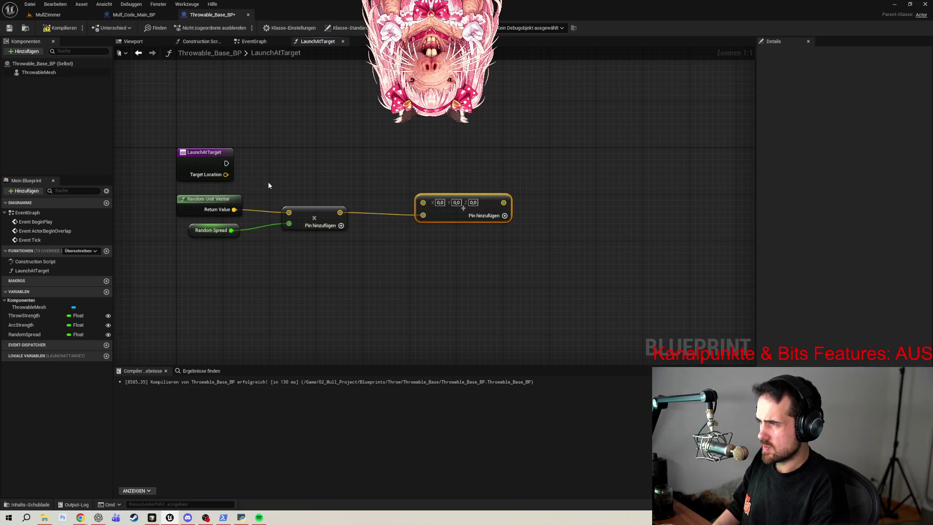
drag(226, 174, 423, 201)
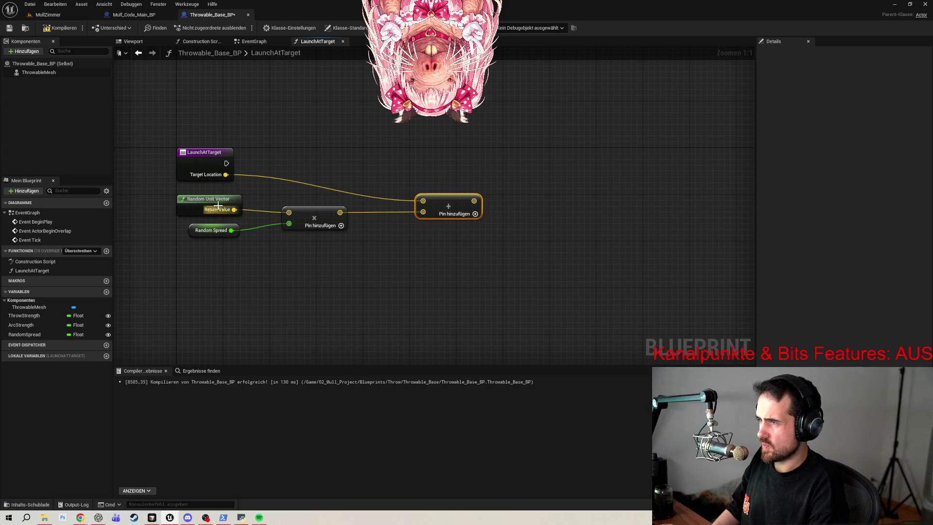
- Move the random offset nodes left and down, with the Add node beside Target Location
mouse_move(159, 196)
mouse_down()
mouse_move(235, 253)
mouse_move(321, 252)
mouse_up()
drag(306, 212, 283, 223)
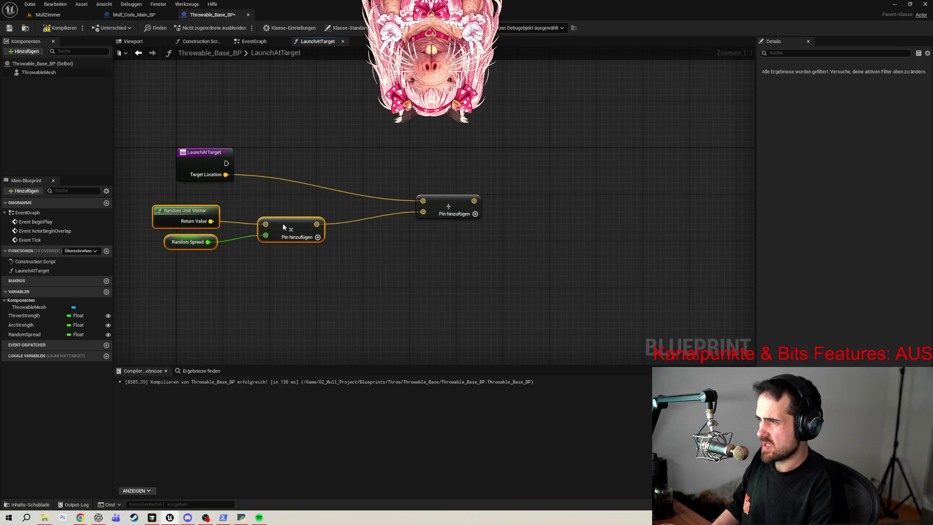
mouse_move(448, 204)
mouse_down()
mouse_move(373, 189)
mouse_move(384, 185)
mouse_move(378, 177)
mouse_up()
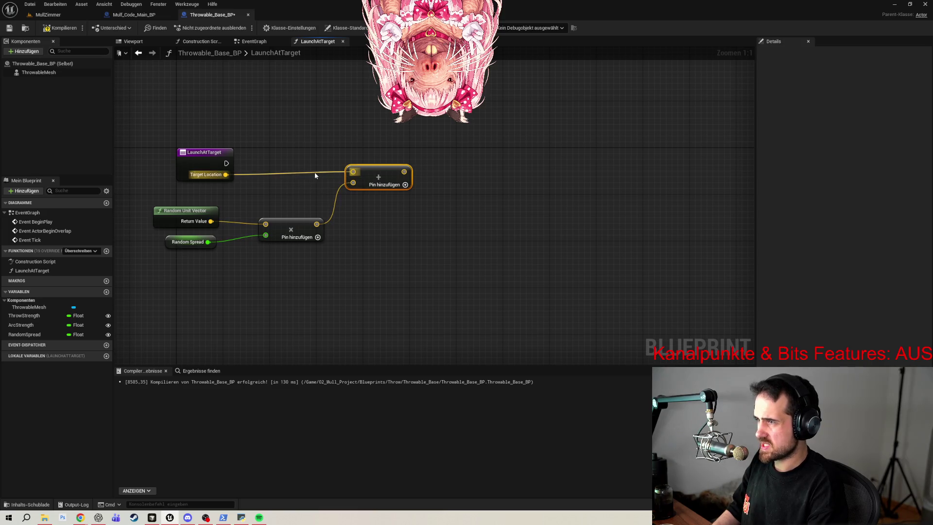
drag(373, 170, 373, 176)
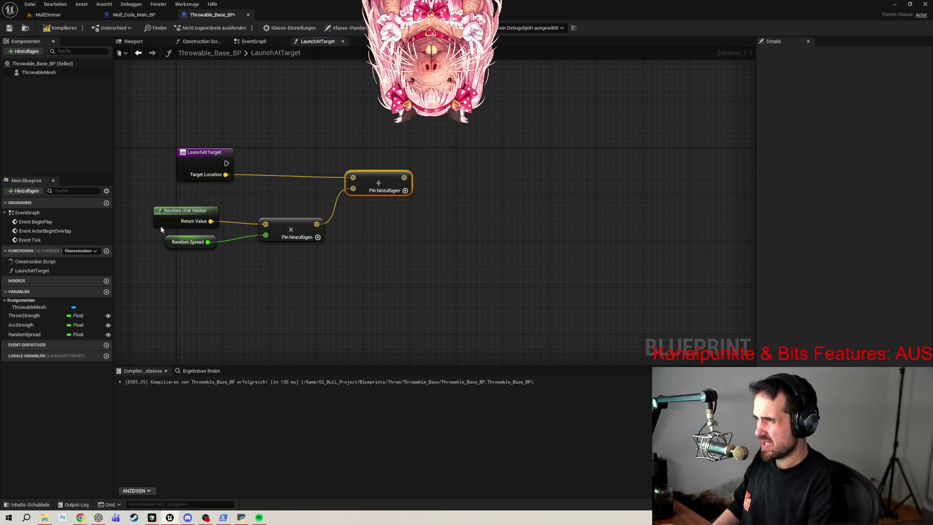
mouse_move(147, 202)
mouse_down()
mouse_move(283, 253)
mouse_move(330, 258)
mouse_up()
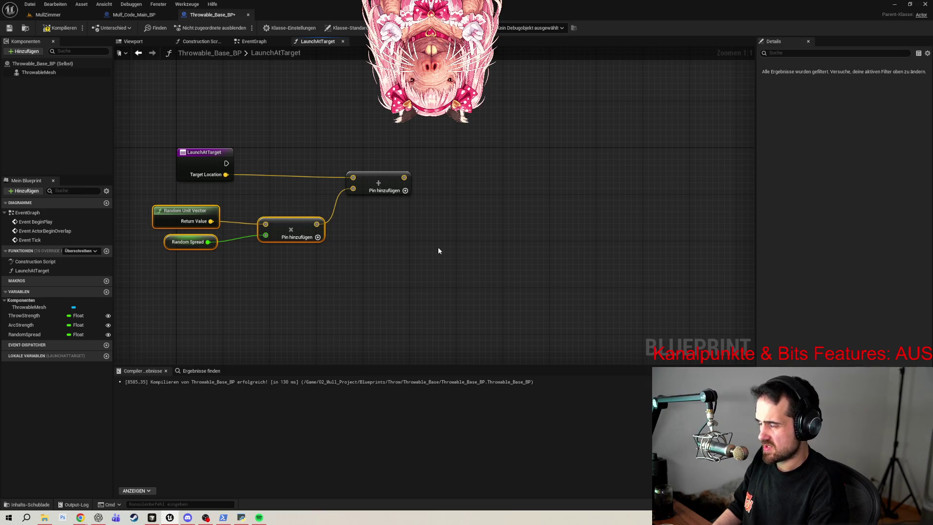
drag(396, 180, 391, 180)
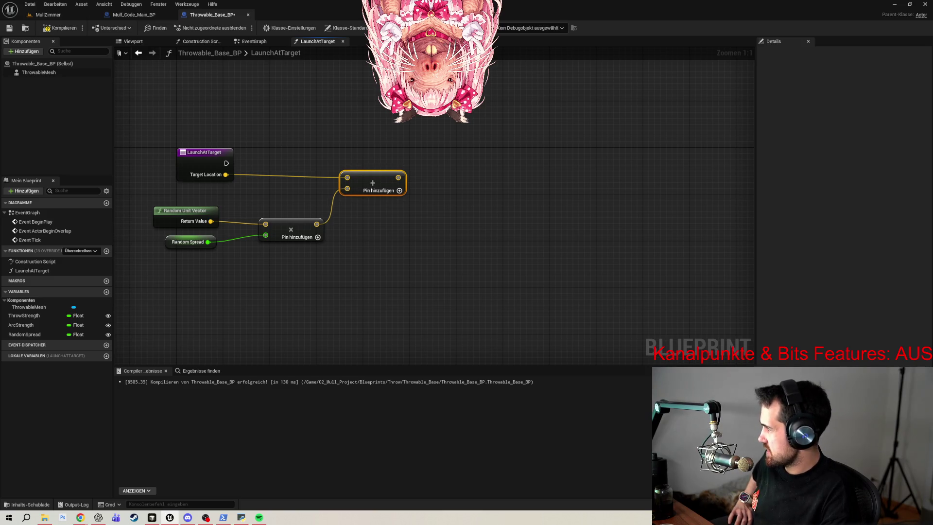
drag(399, 177, 468, 173)
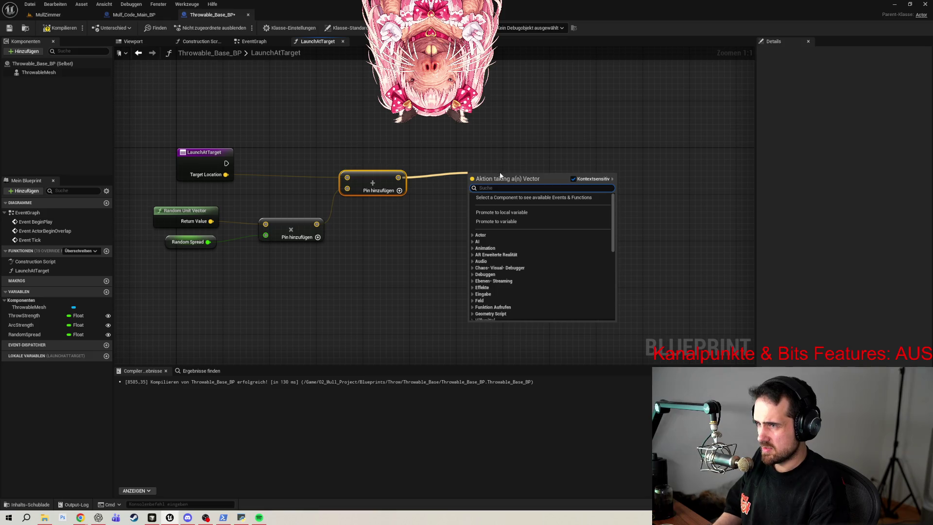
- Promote the Add result to a variable FinalTargetLocation and run its SET node from LaunchAtTarget's entry
click(507, 222)
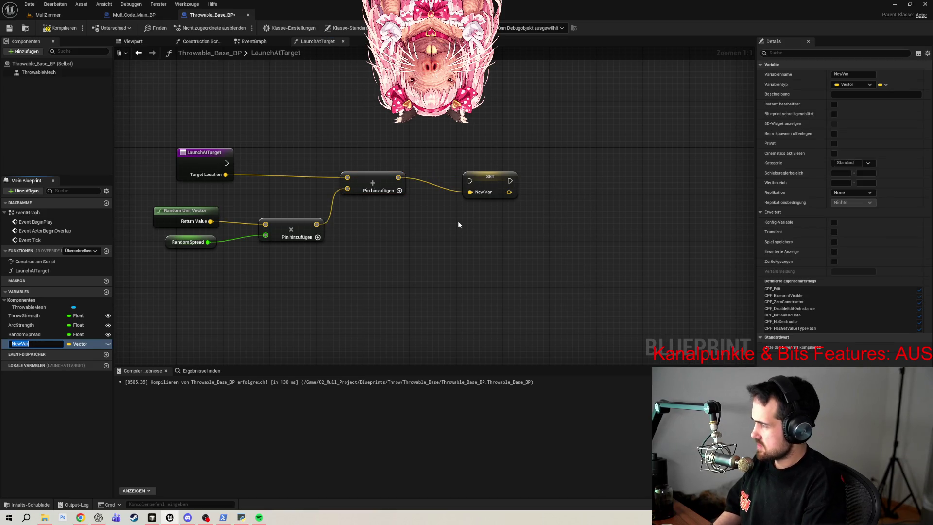
text(T)
key(BackSpace)
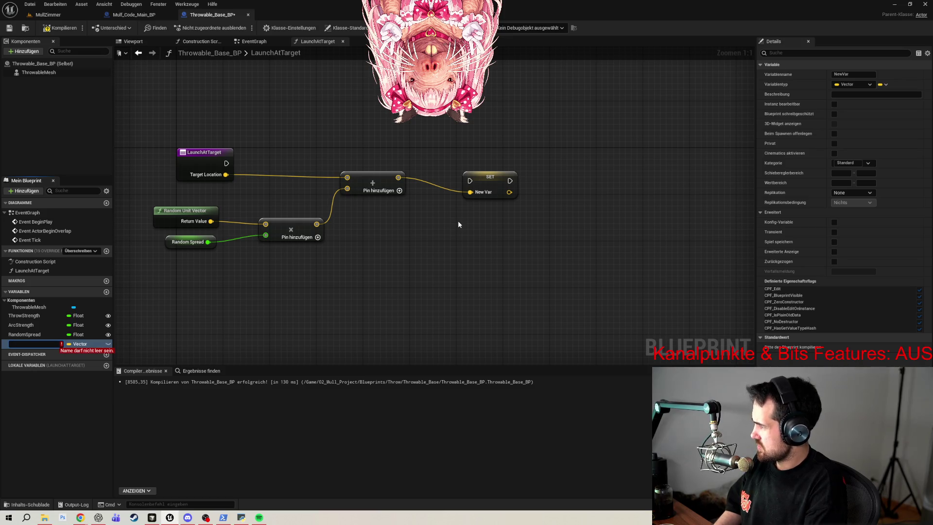
text(Final)
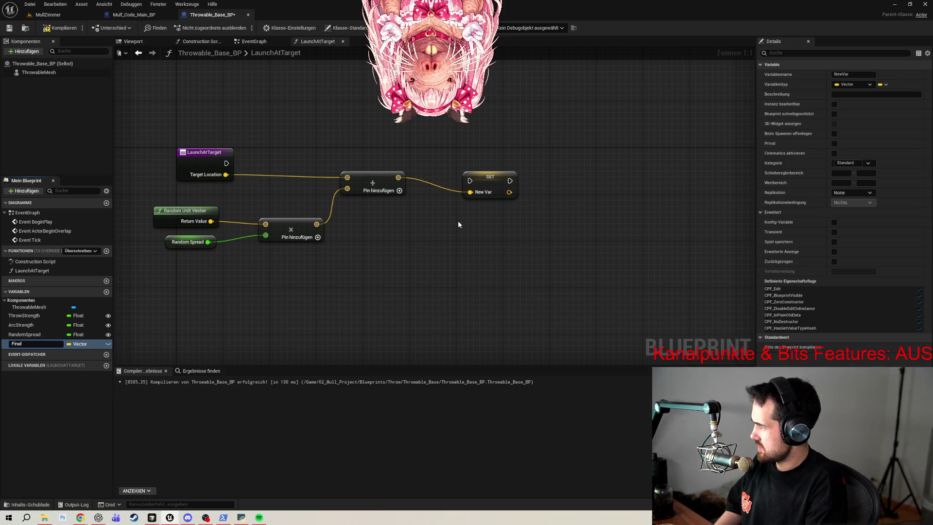
text(TargetLocatio)
text(n)
key(Return)
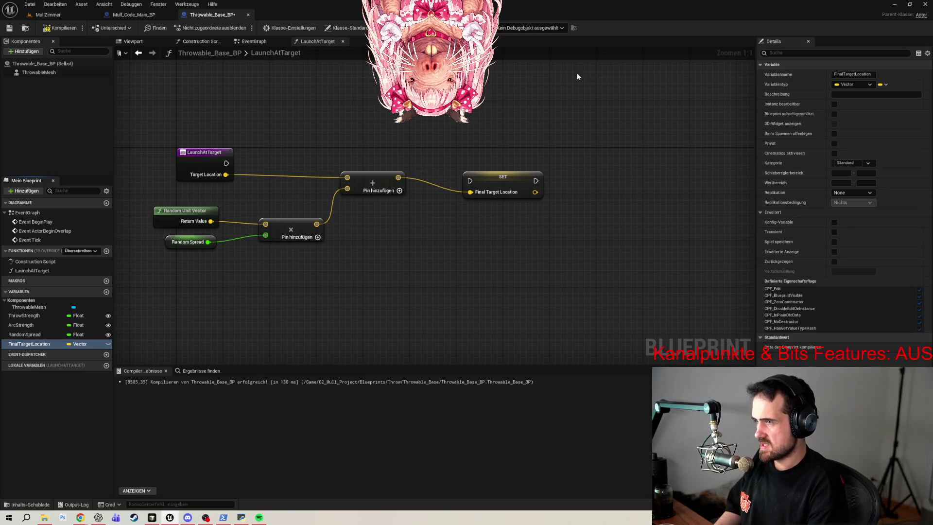
click(496, 174)
drag(227, 163, 478, 163)
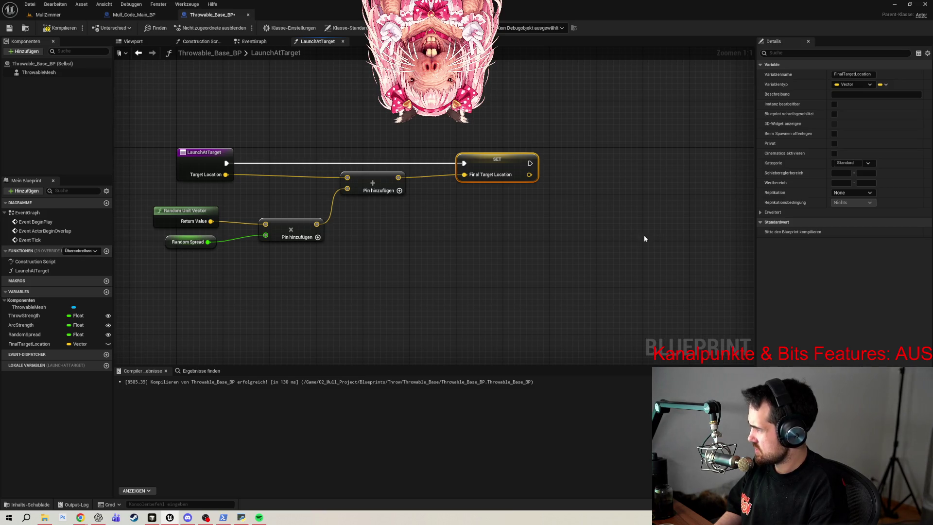
- Tidy the graph by nudging the Random Spread and multiply nodes into place
drag(543, 265, 459, 265)
right_click(486, 232)
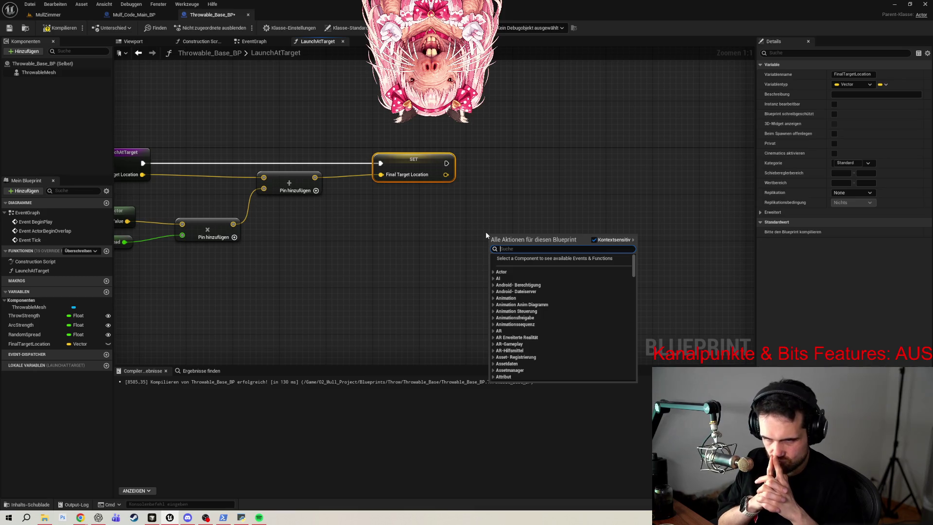
click(293, 282)
drag(293, 283, 437, 271)
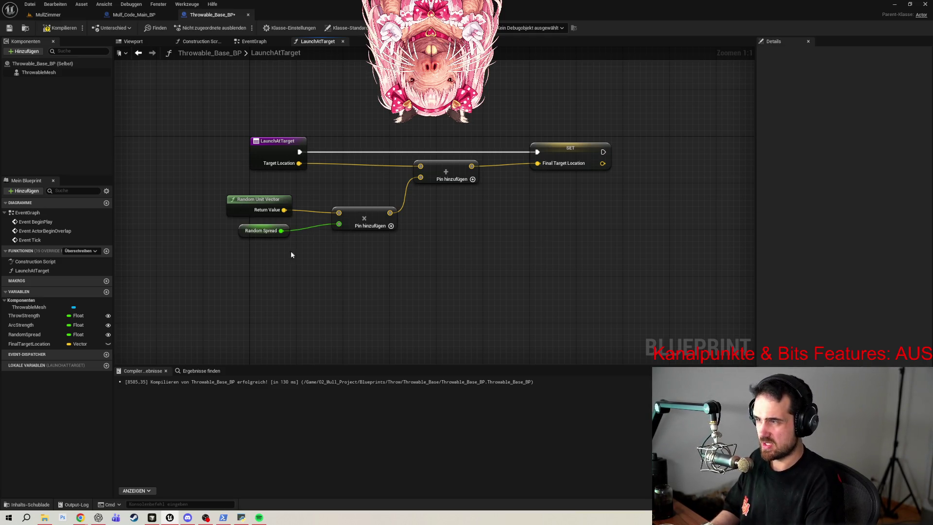
drag(237, 233, 231, 234)
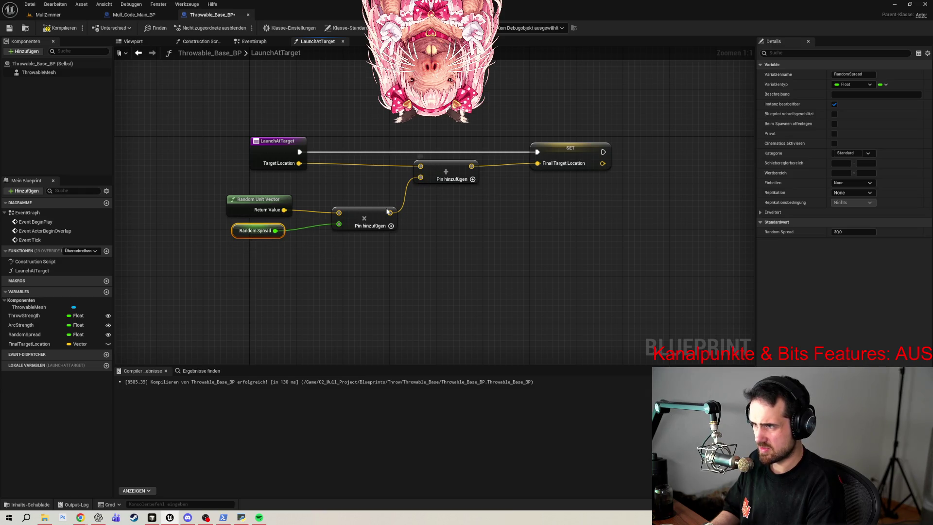
drag(363, 209, 363, 203)
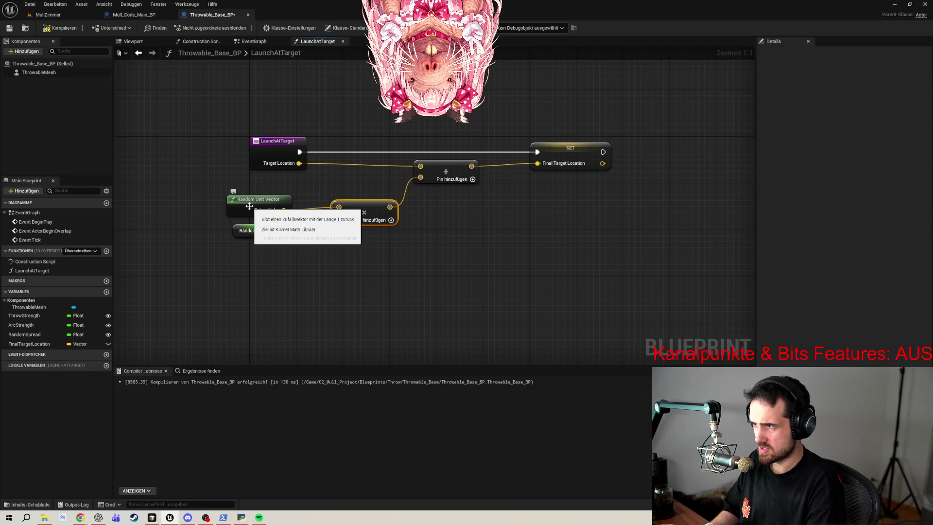
drag(559, 221, 479, 236)
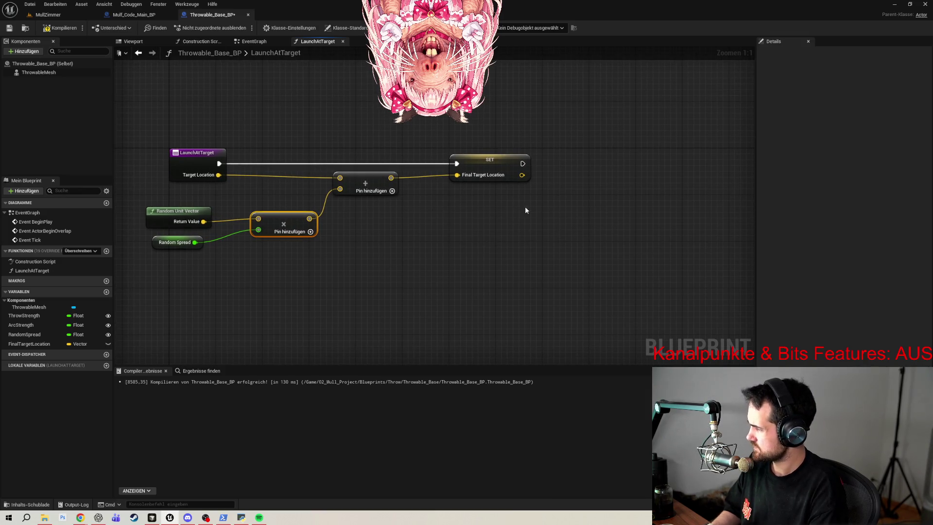
- Add a Get Actor Location node via 'get actor loc' and place it below the SET node
right_click(547, 224)
text(get actor loc)
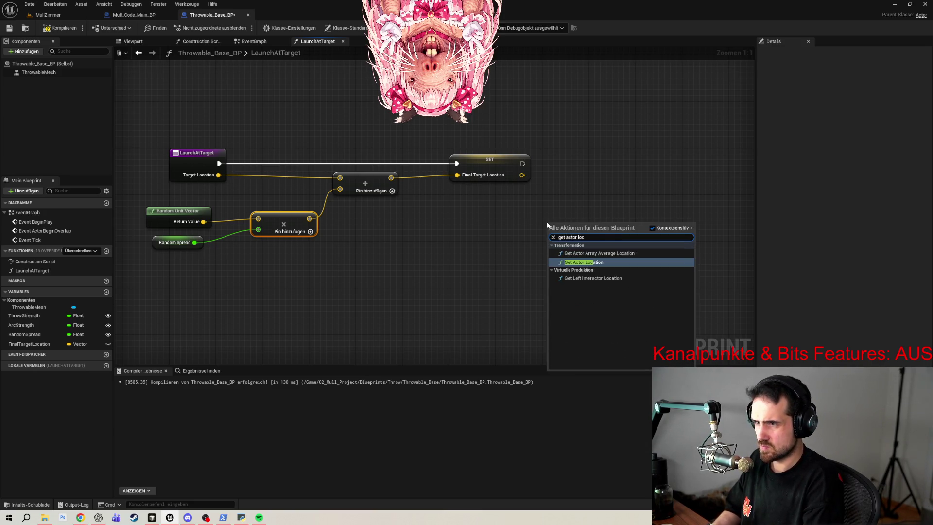
click(591, 261)
drag(583, 224, 524, 225)
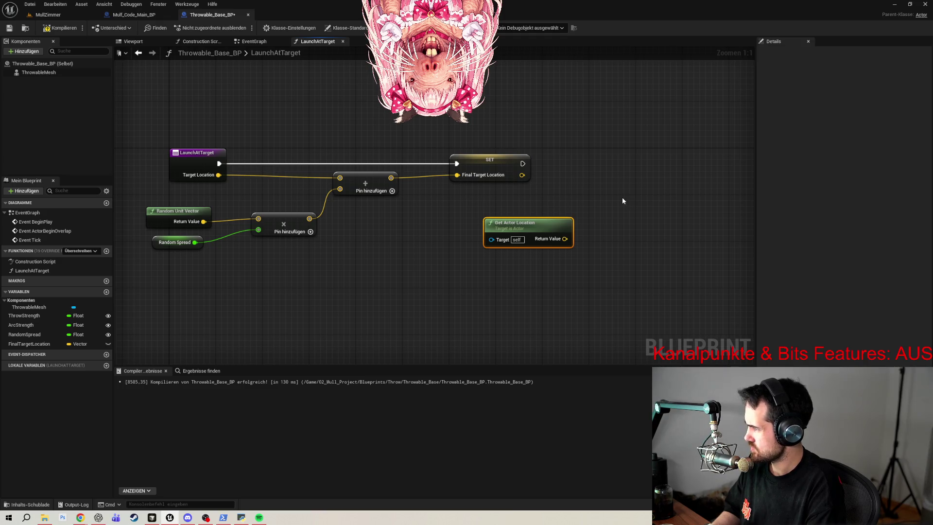
drag(535, 227, 495, 214)
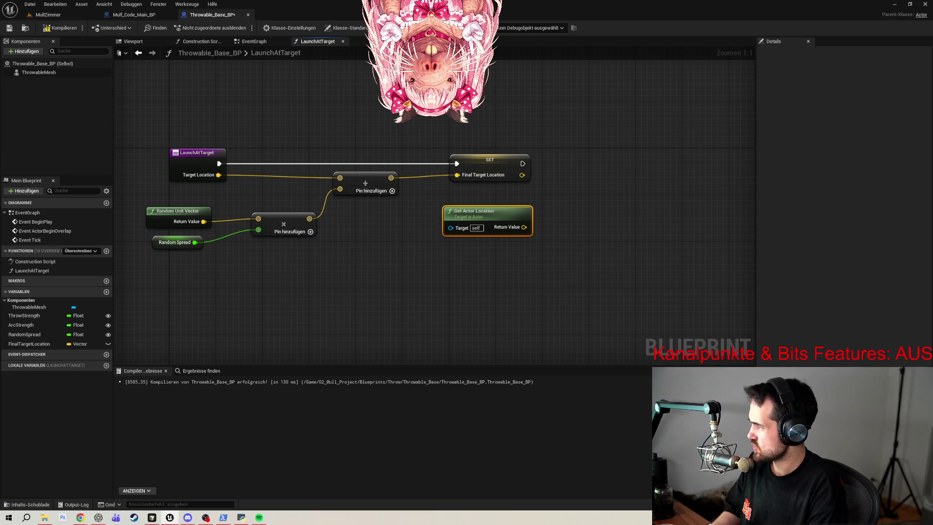
mouse_move(477, 229)
mouse_down()
mouse_move(579, 258)
mouse_move(574, 240)
mouse_up()
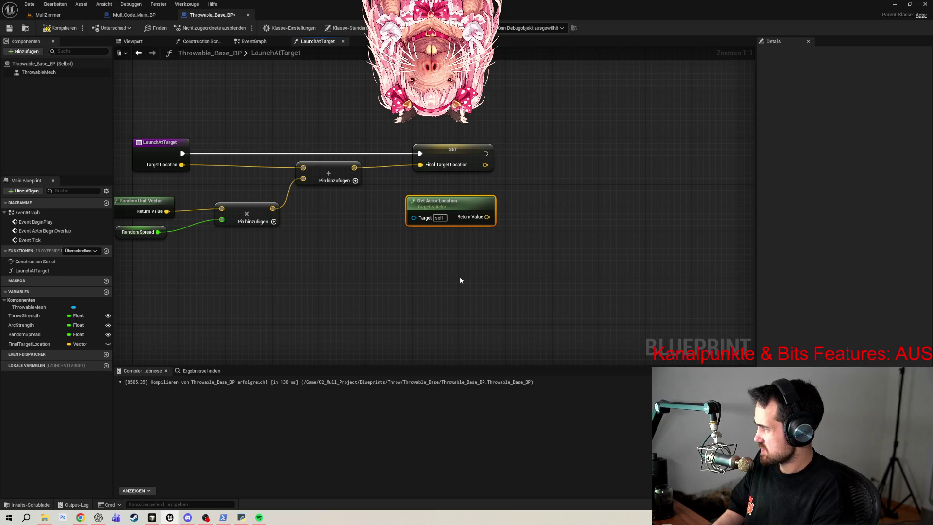
- Create a Subtract node computing Final Target Location minus Get Actor Location's Return Value
drag(486, 165, 564, 172)
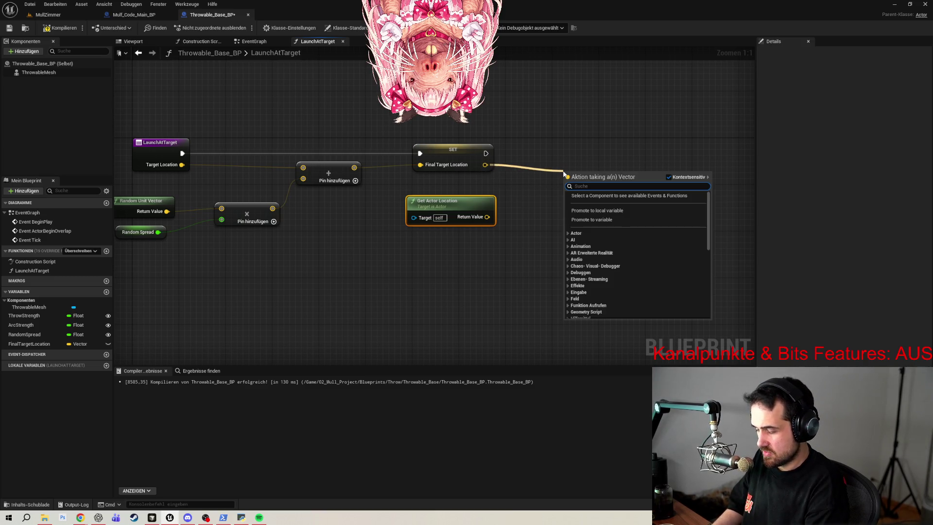
text(-)
click(594, 282)
mouse_move(486, 217)
mouse_down()
mouse_move(566, 185)
mouse_move(587, 164)
mouse_move(579, 166)
mouse_up()
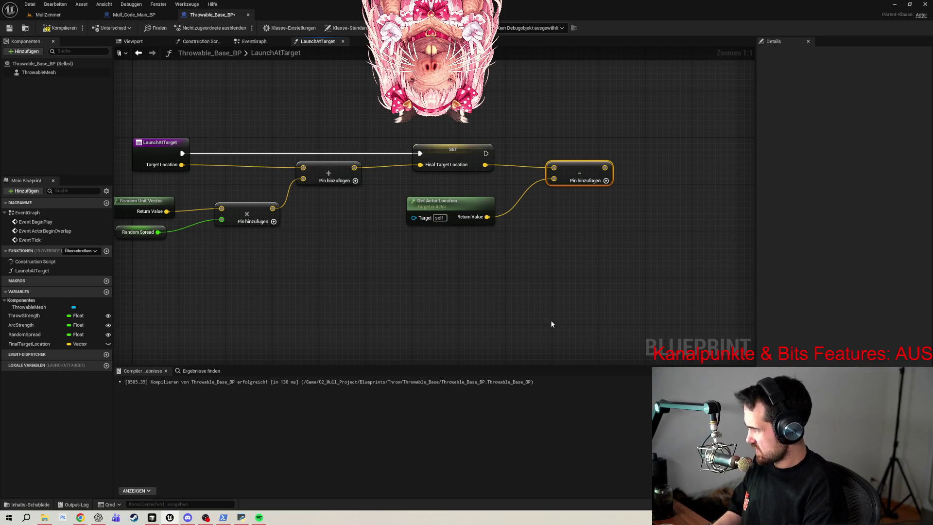
right_click(579, 267)
text(get safe no)
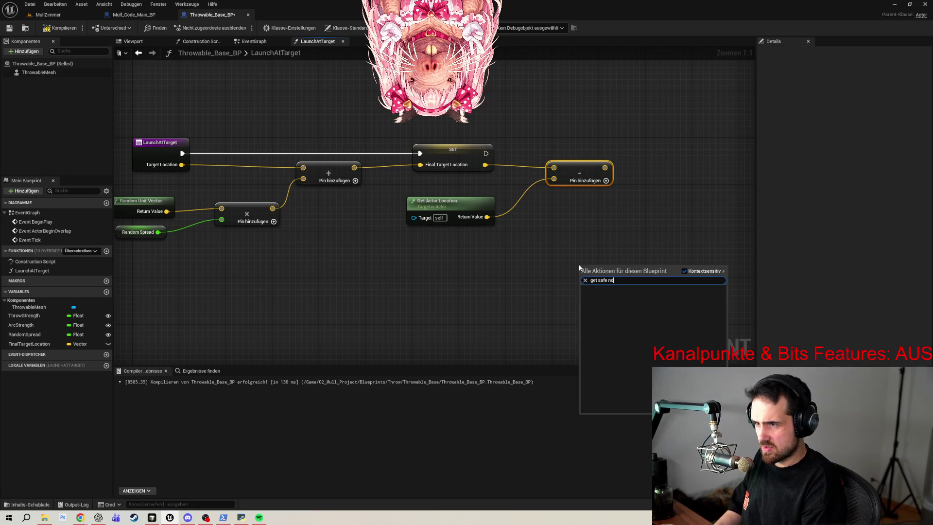
key(ctrl+a)
key(BackSpace)
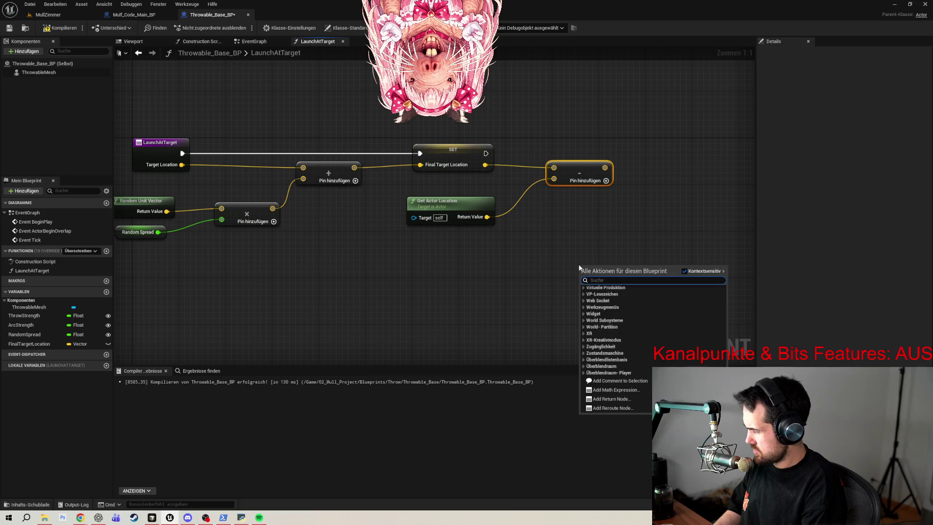
text(safe no)
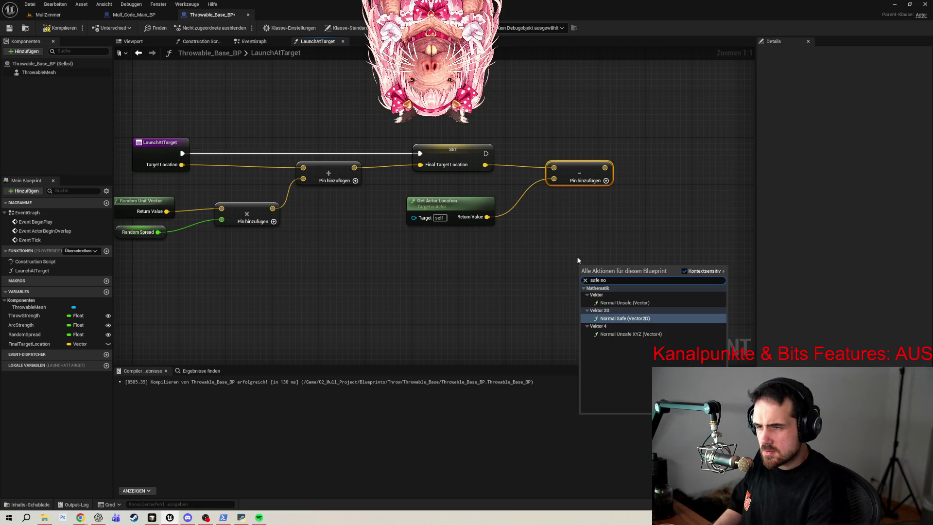
click(634, 318)
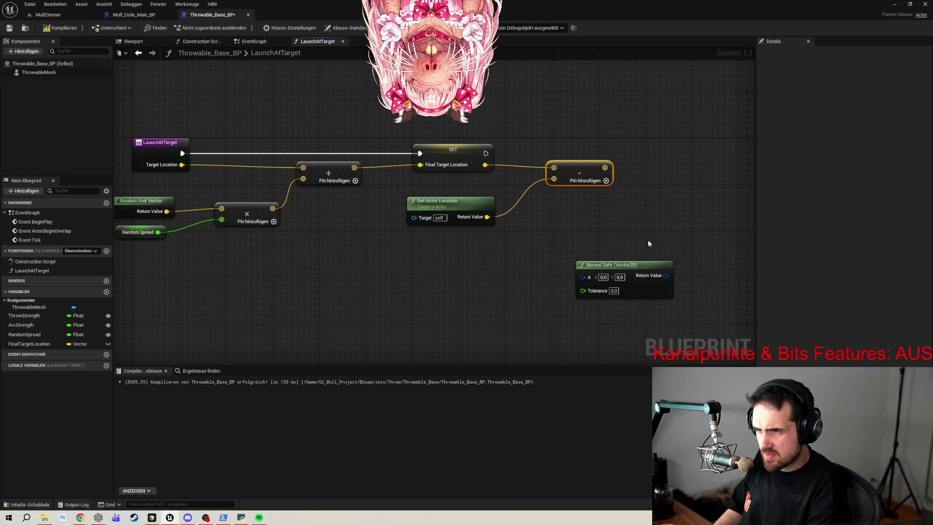
click(634, 265)
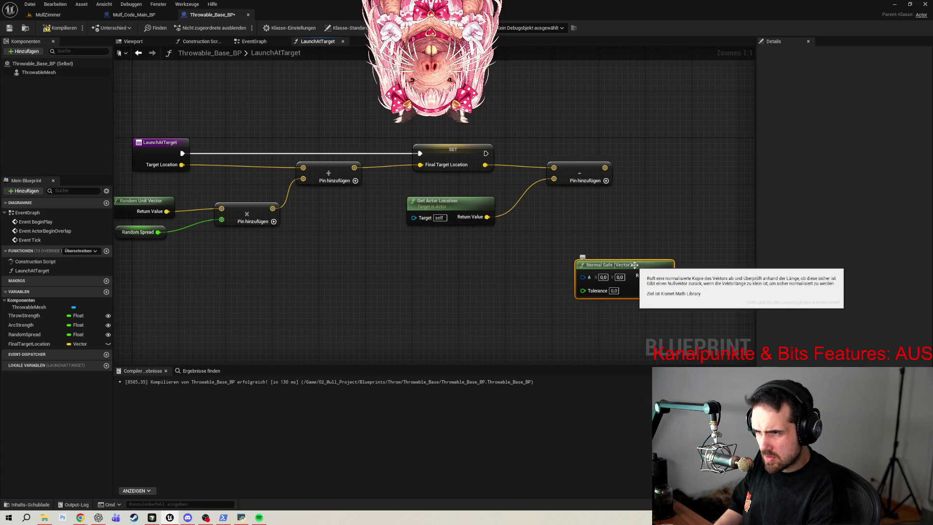
right_click(587, 276)
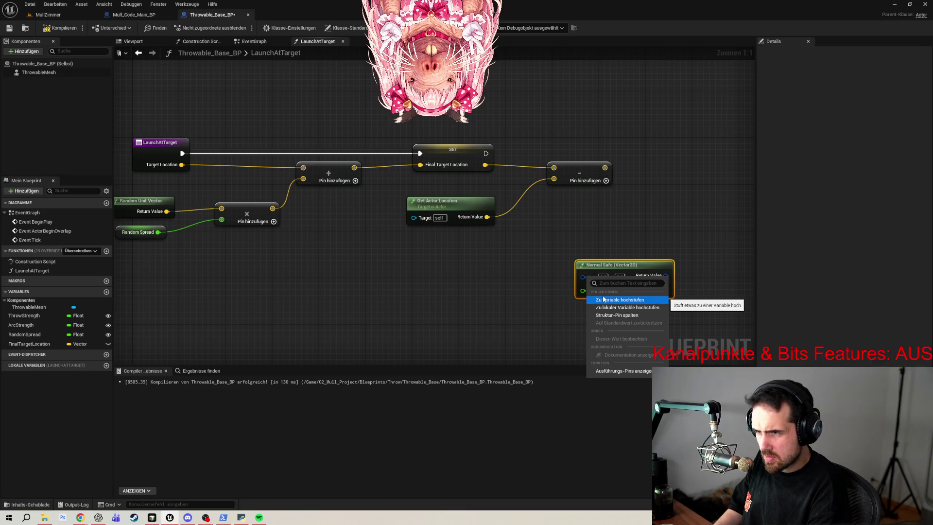
click(620, 315)
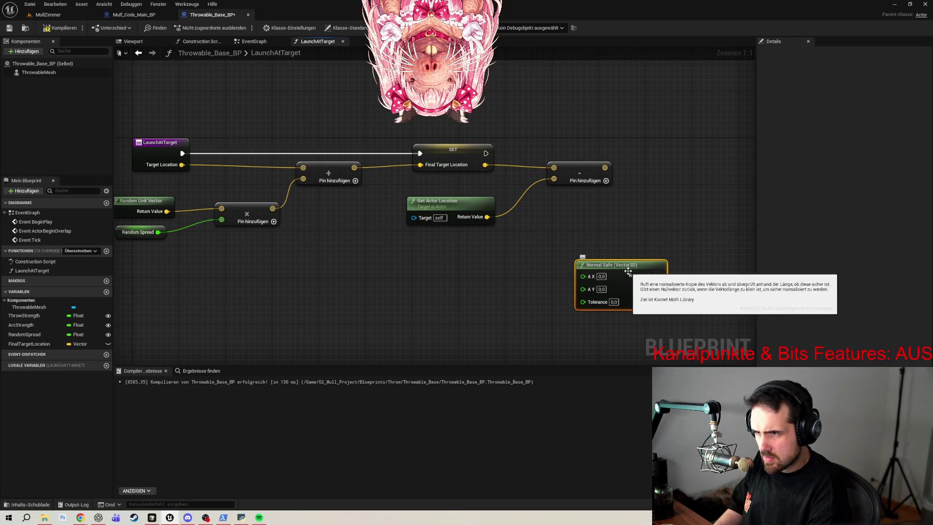
key(Delete)
- Add a Normal Unsafe (Vector) node fed by the Subtract node's output
mouse_move(605, 168)
mouse_down()
mouse_move(634, 168)
mouse_move(647, 218)
mouse_up()
text(safe)
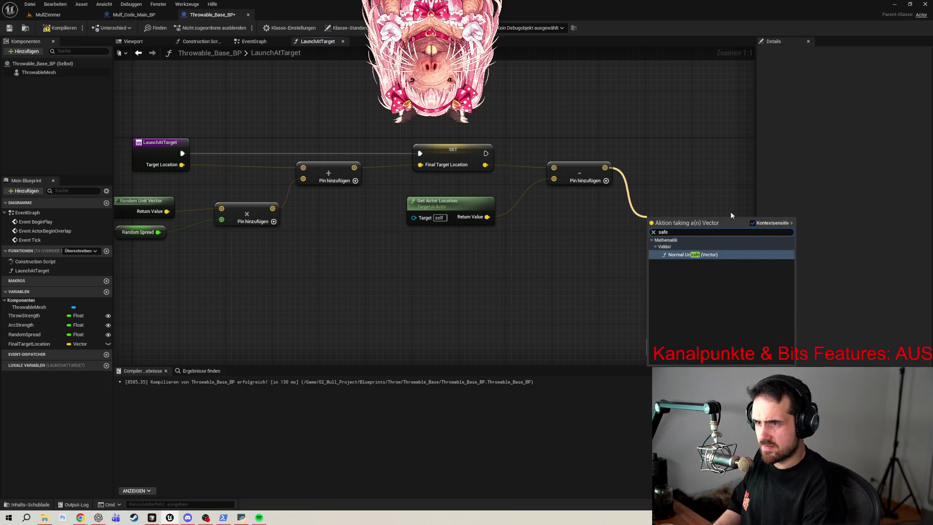
click(698, 256)
click(726, 276)
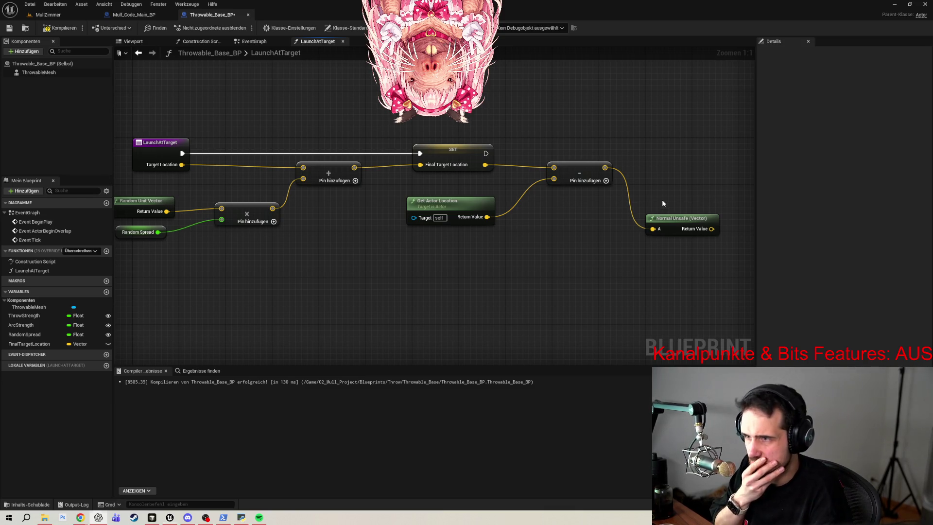
- Select the Subtract and Normal Unsafe nodes together and wrap them in a comment box
drag(662, 199, 509, 211)
mouse_move(375, 146)
mouse_down()
mouse_move(475, 198)
mouse_move(579, 280)
mouse_up()
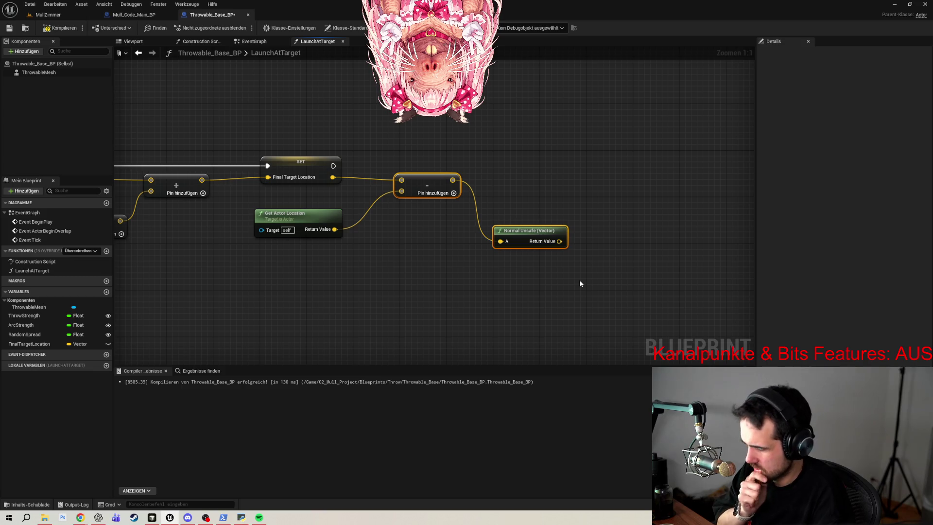
key(c)
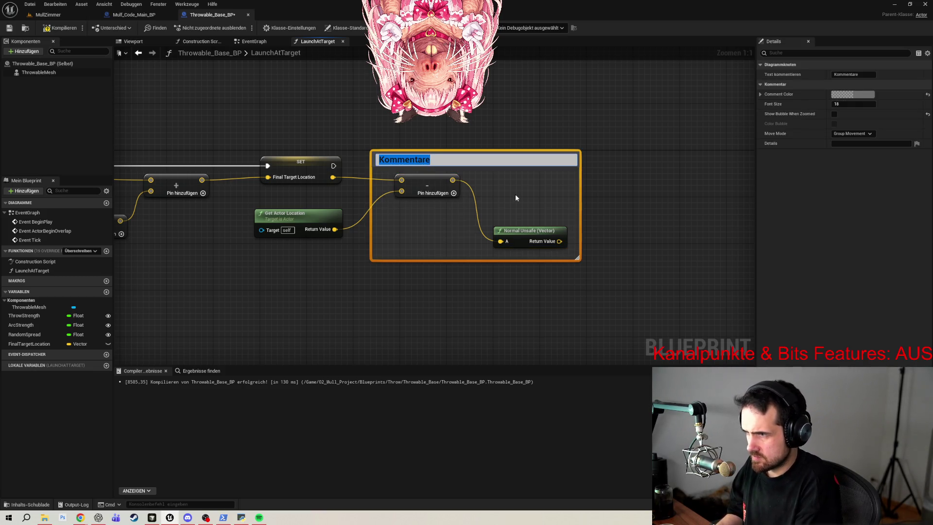
- Title the comment box around the two nodes 'Welche Normal'
text(Welche Normal)
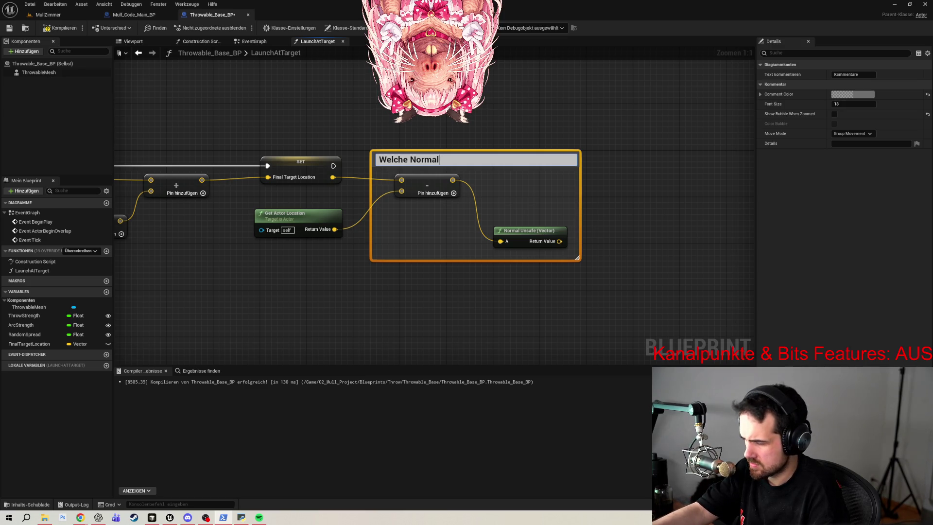
key(Return)
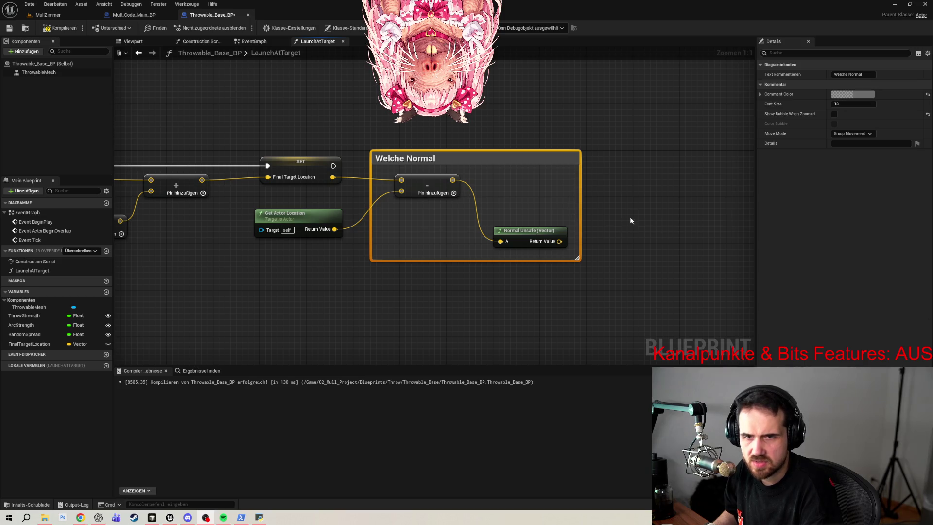
- Search the action list for a safe-normal node ('safe', 'getsafe') with Context Sensitive turned off
right_click(533, 312)
drag(453, 180, 467, 344)
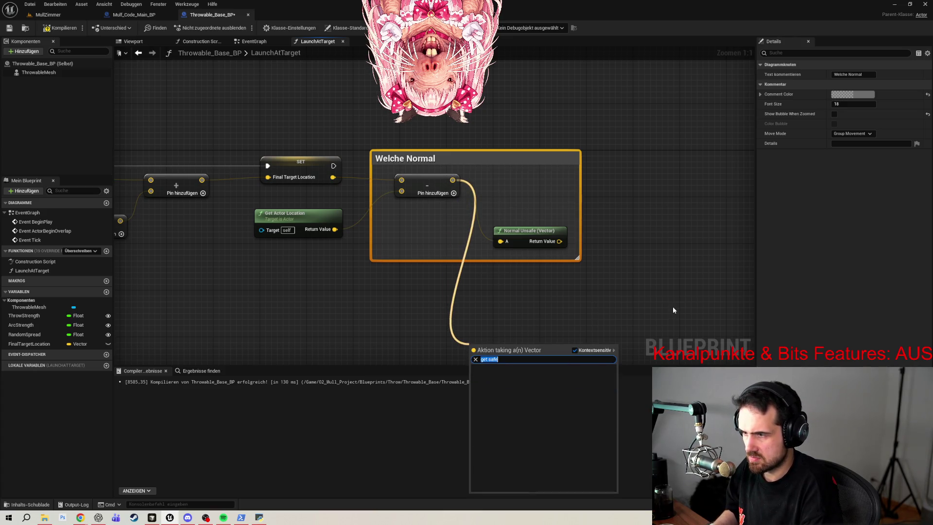
text(safe)
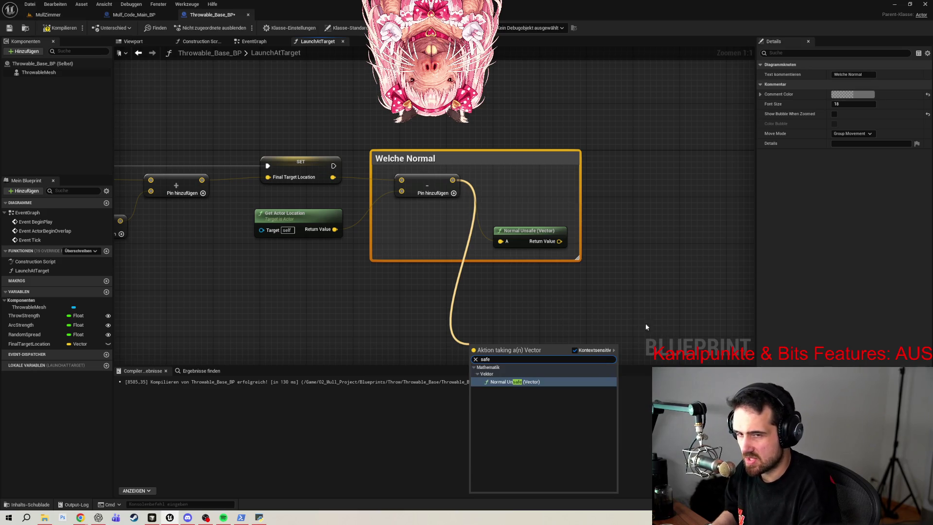
click(558, 306)
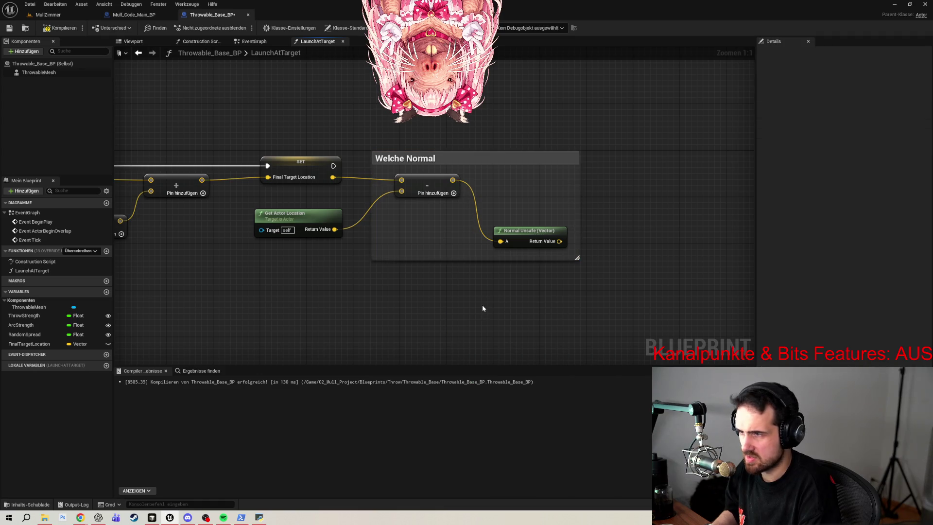
right_click(483, 308)
text(getsafe)
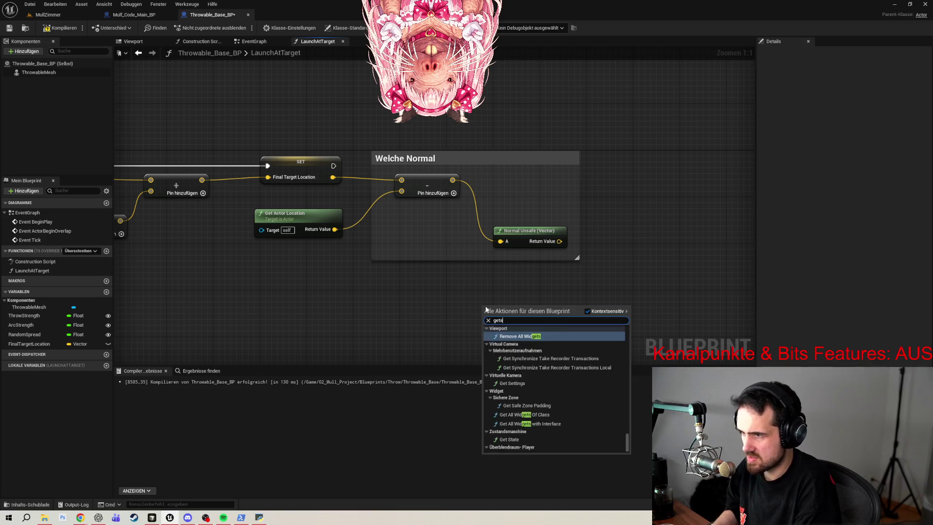
click(587, 311)
click(521, 322)
click(521, 321)
text(no)
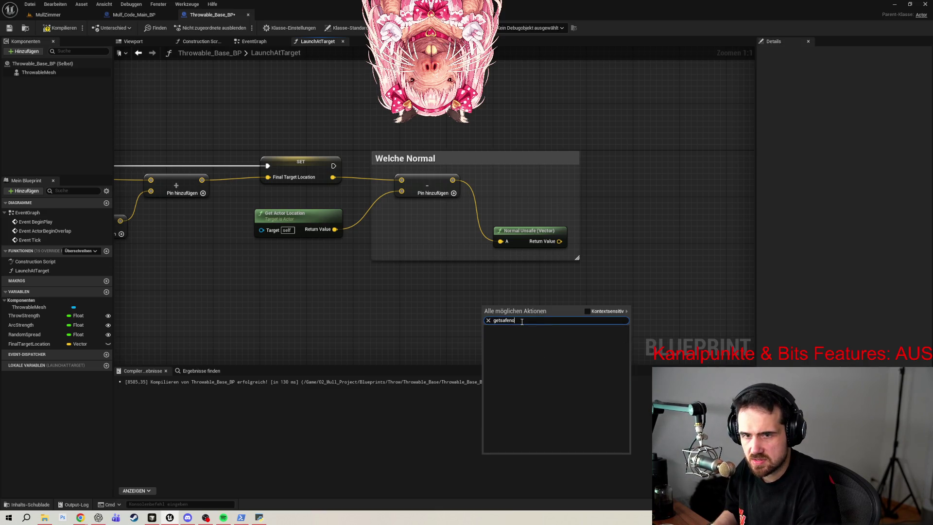
- Compile the blueprint, then search 'getsaf' once more and close the action list without adding anything
click(58, 28)
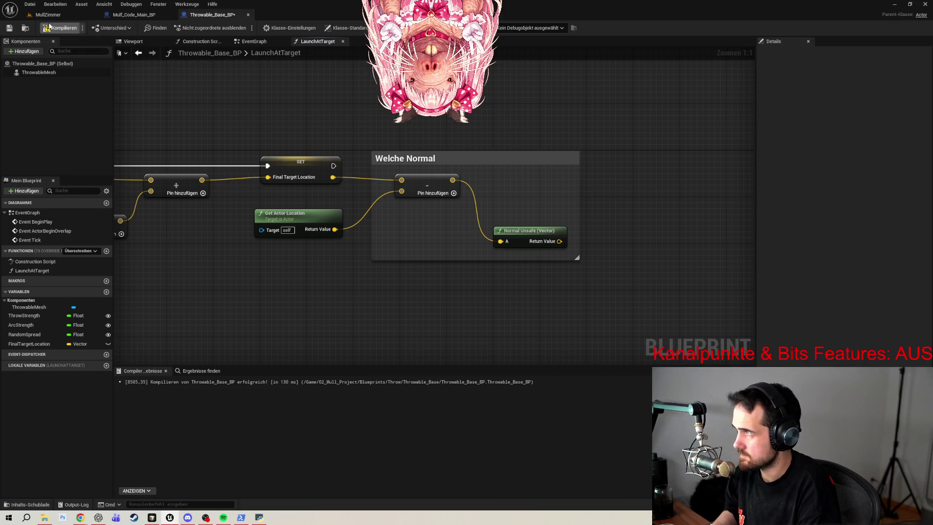
right_click(461, 305)
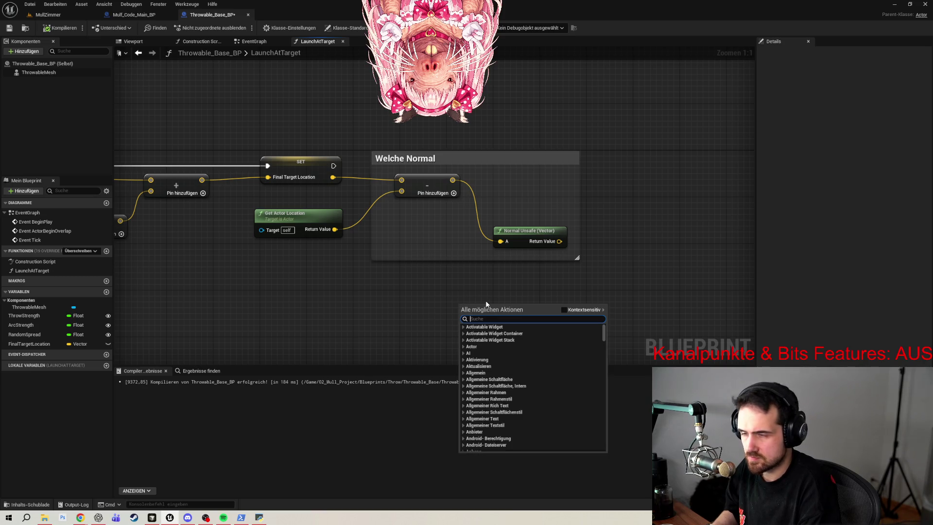
text(getsafe)
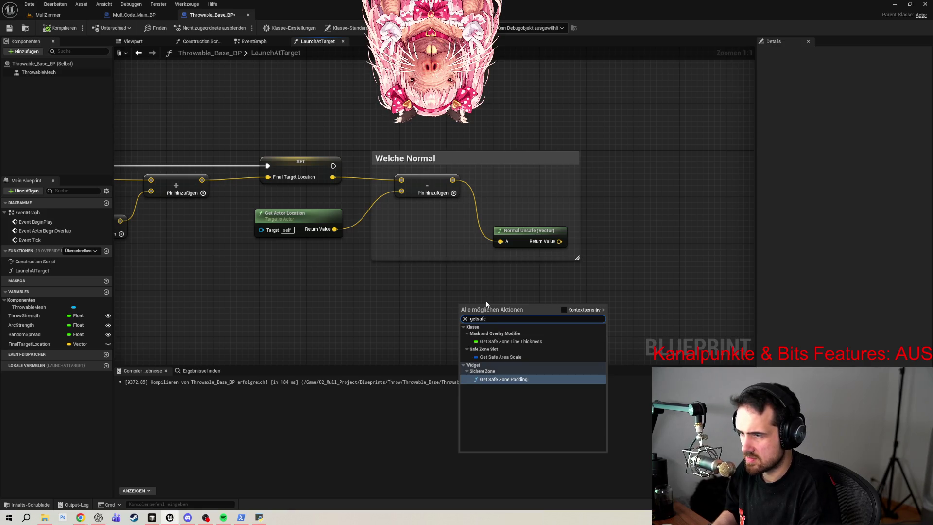
key(ctrl+a)
key(BackSpace)
click(686, 262)
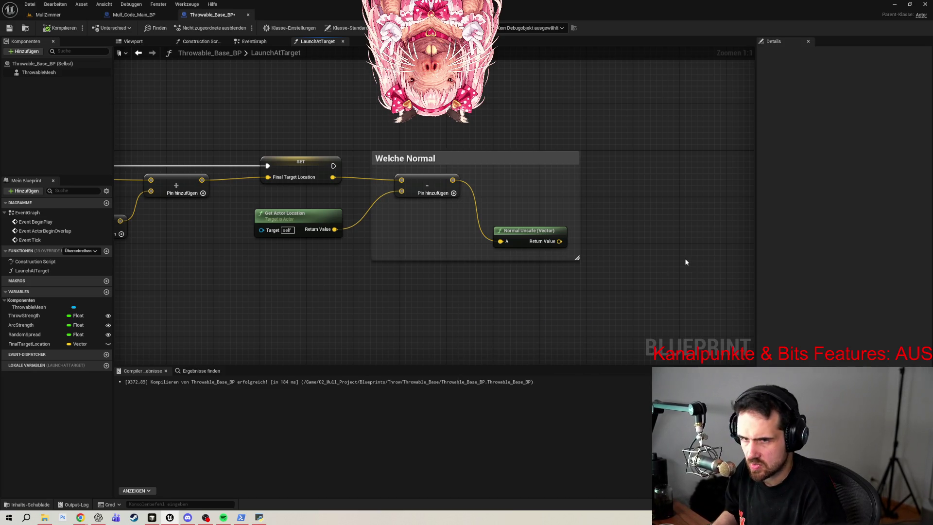
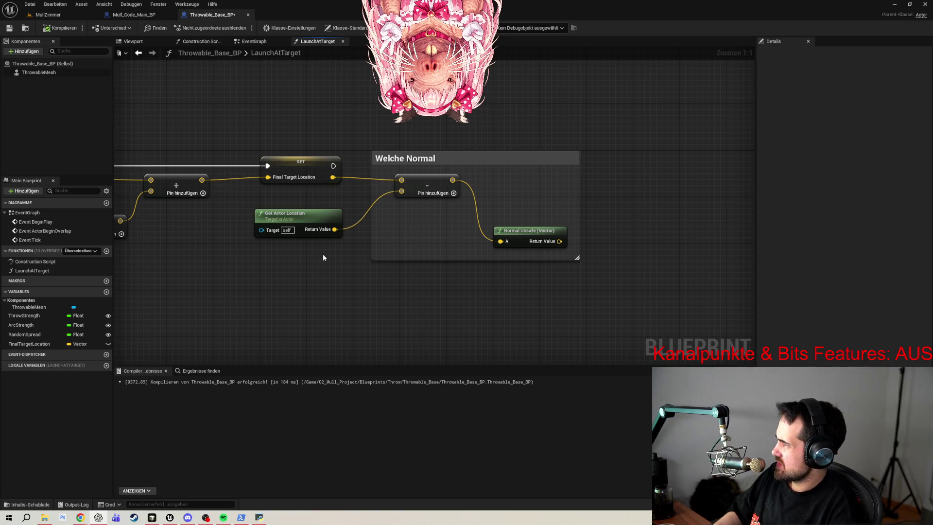
- Multiply Normal Unsafe's return value by the ThrowStrength variable (default 3500) with a Multiply node
scroll(603, 288, down, 5)
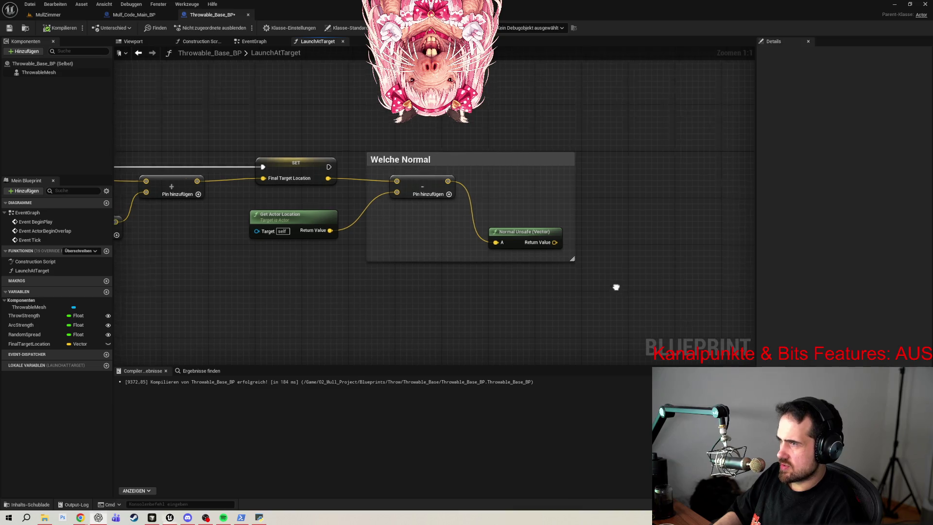
scroll(582, 281, up, 4)
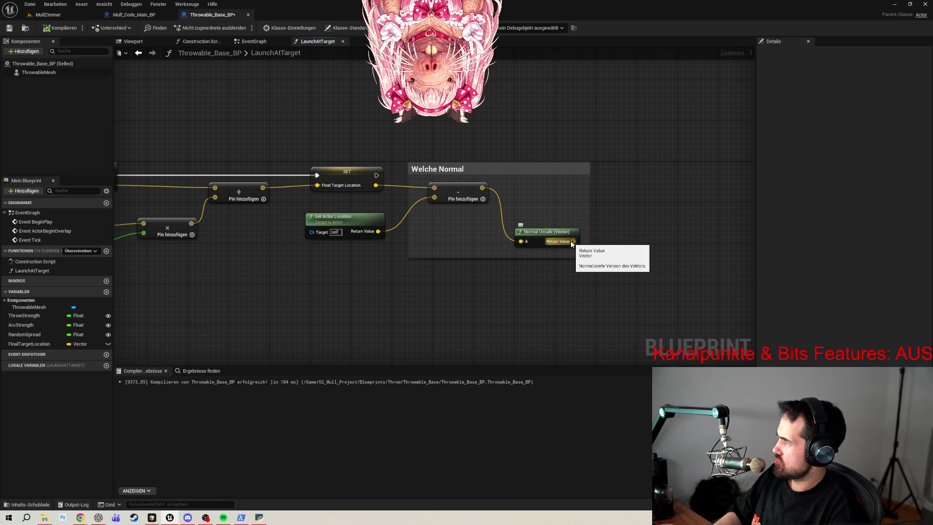
drag(572, 243, 672, 217)
text(*)
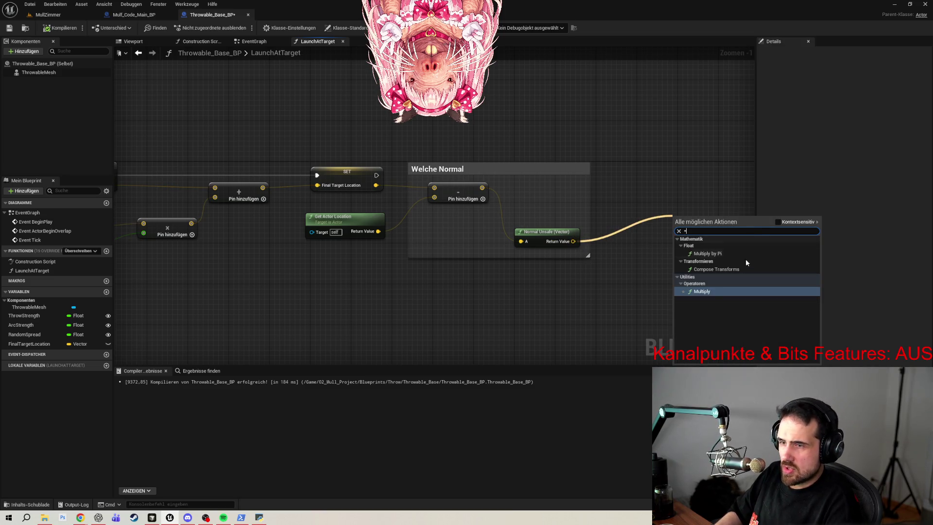
click(709, 293)
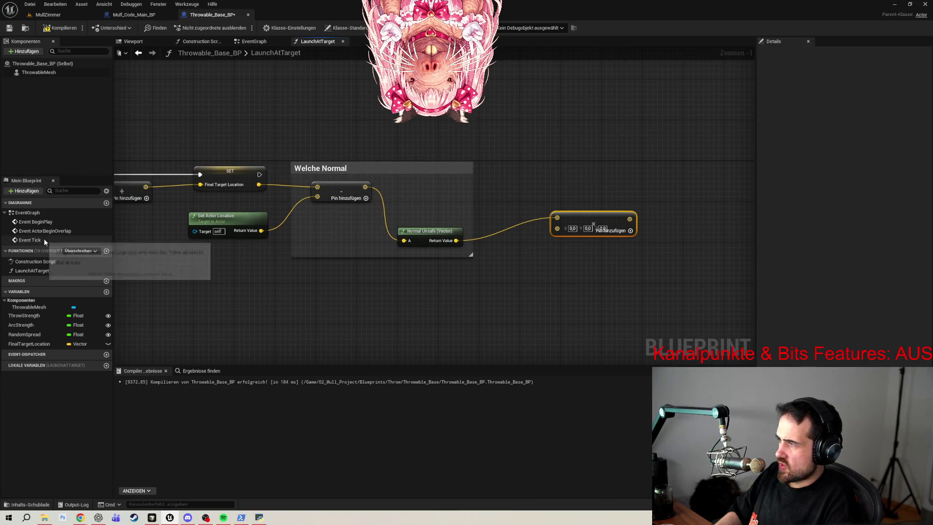
mouse_move(26, 316)
mouse_down()
mouse_move(554, 265)
mouse_move(557, 228)
mouse_up()
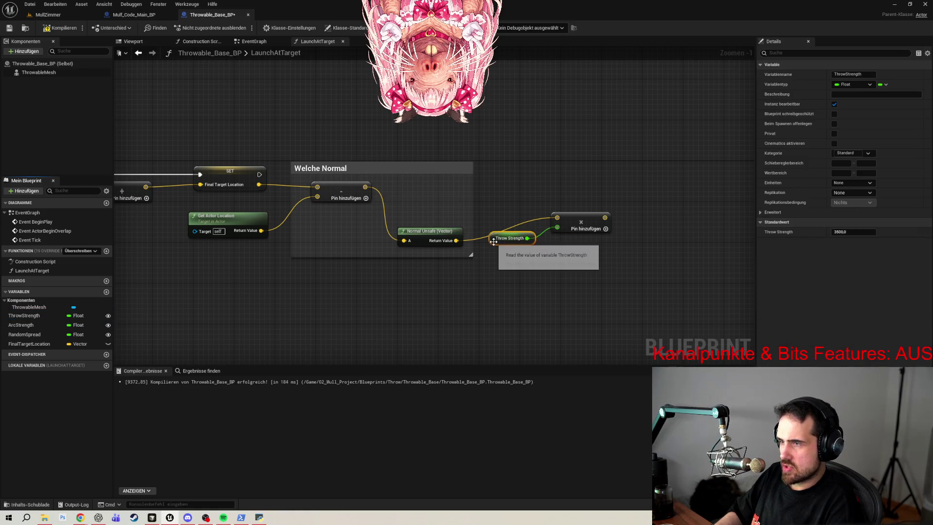
drag(501, 239, 495, 249)
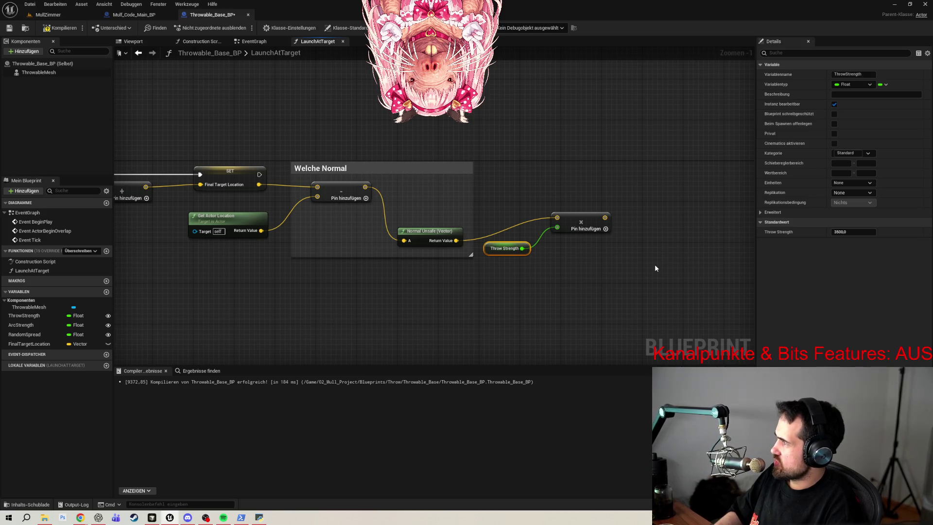
drag(666, 244, 583, 266)
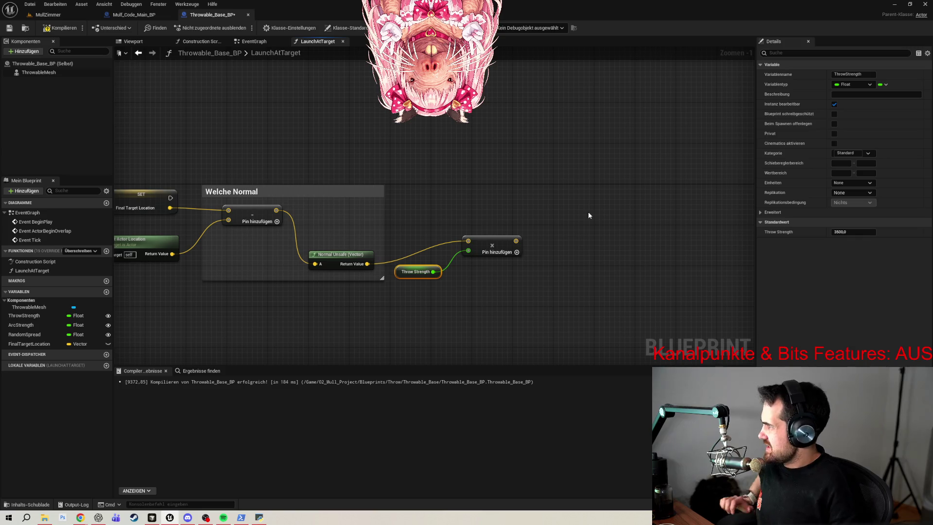
- Place a Make Vector node and set its Z value to 1.0
right_click(575, 257)
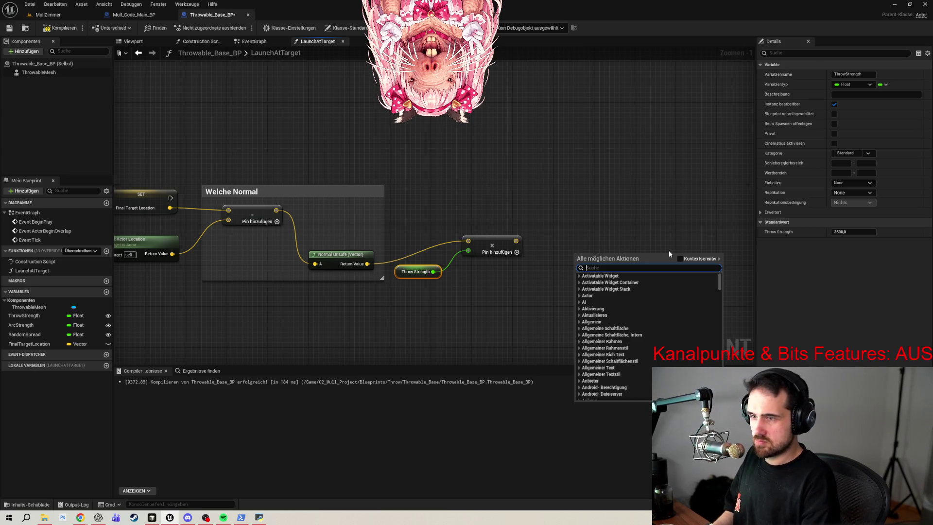
click(680, 259)
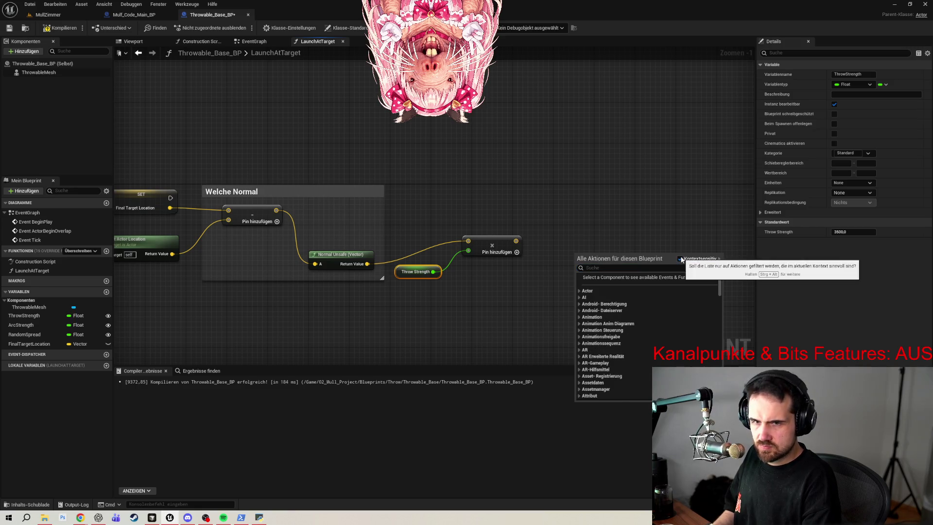
click(604, 267)
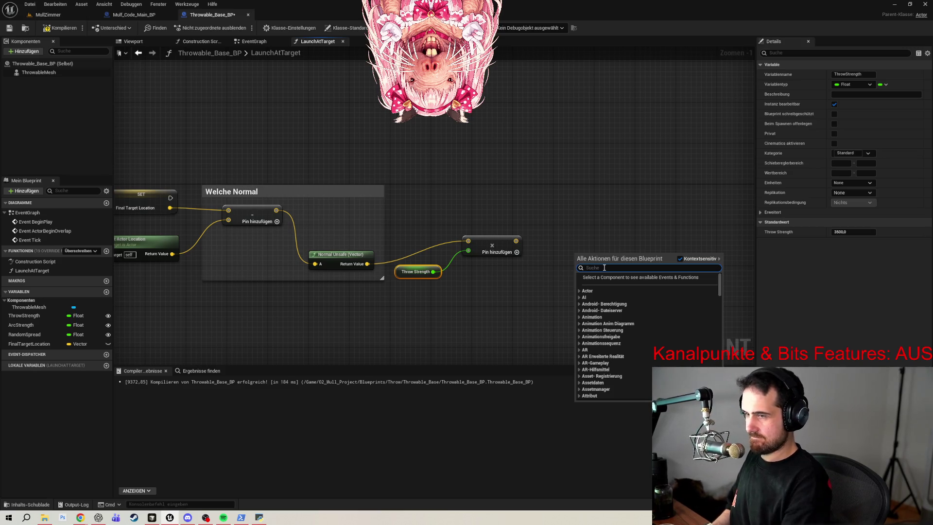
text(make ve)
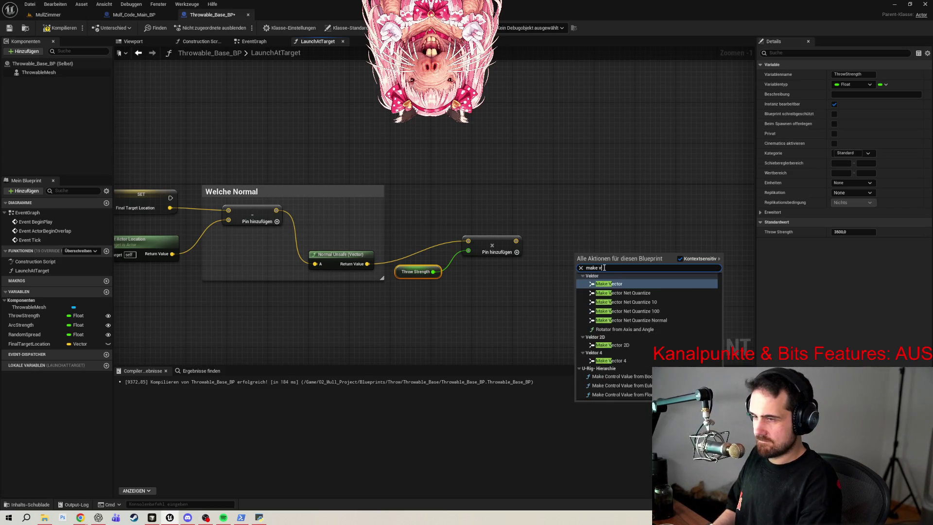
click(606, 284)
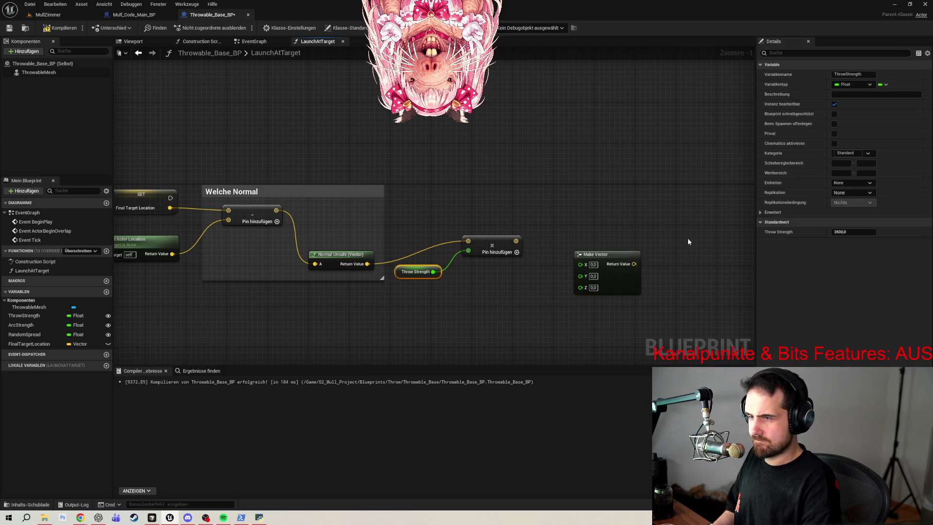
click(594, 264)
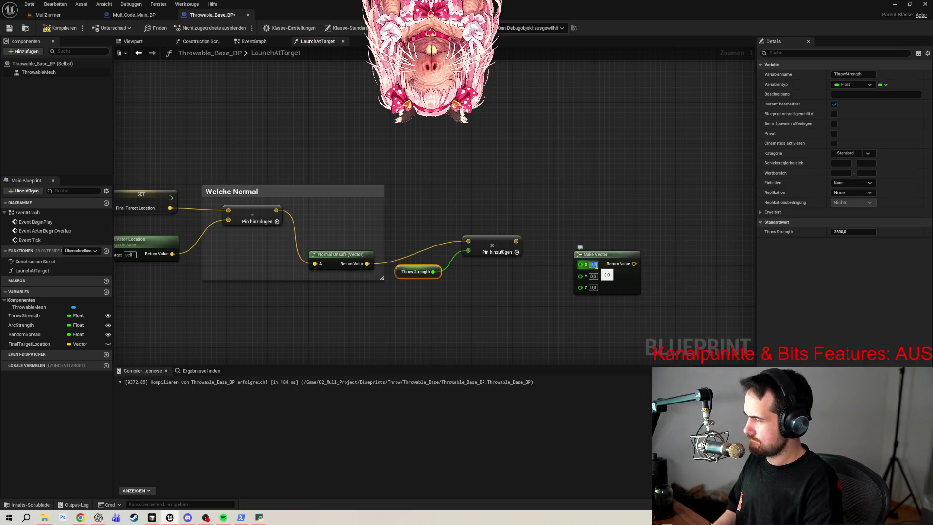
click(593, 288)
text(1)
key(Return)
click(614, 317)
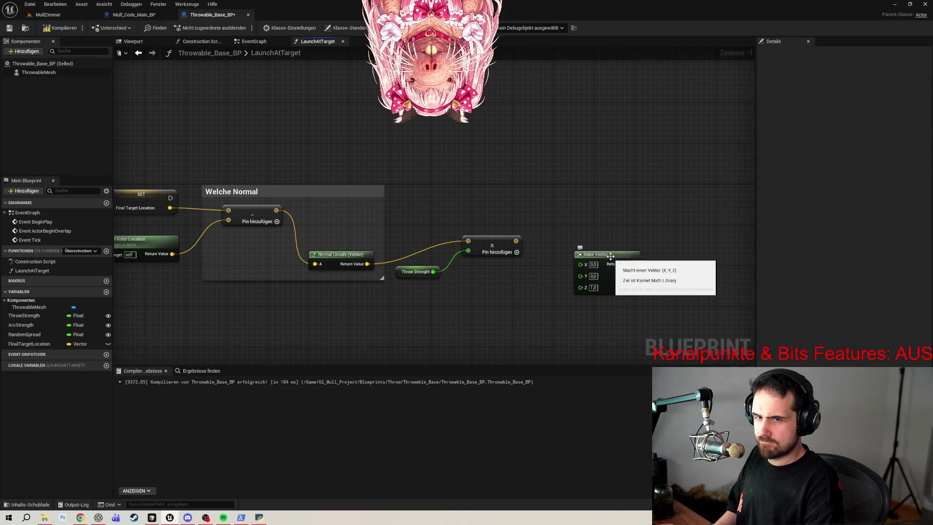
- Position Make Vector beside the multiply node and add an ArcStrength getter below it
drag(612, 255, 514, 276)
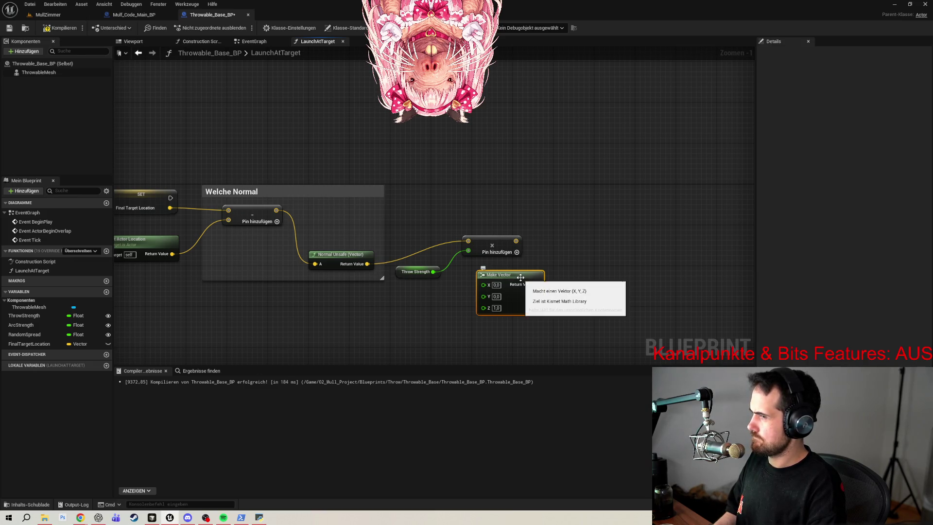
mouse_move(521, 279)
mouse_down()
mouse_move(614, 238)
mouse_move(607, 247)
mouse_up()
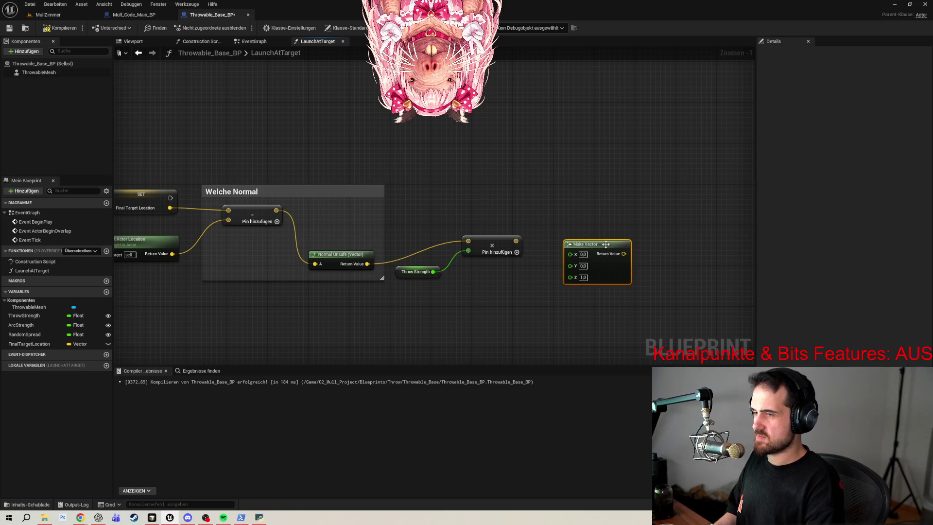
drag(671, 226, 538, 259)
mouse_move(28, 329)
mouse_down()
mouse_move(486, 326)
mouse_move(470, 319)
mouse_move(476, 312)
mouse_up()
click(483, 322)
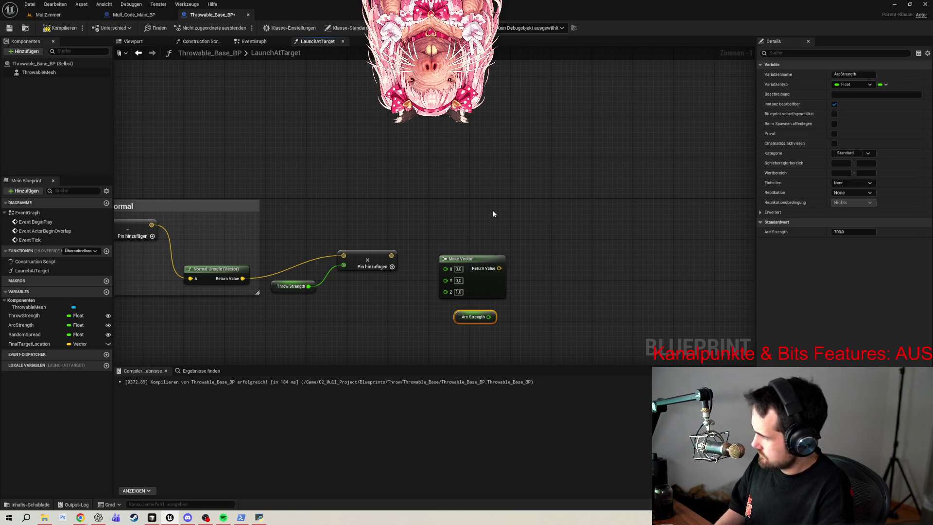
- Multiply the Make Vector result by Arc Strength with a second Multiply node
drag(499, 268, 565, 243)
text(mul)
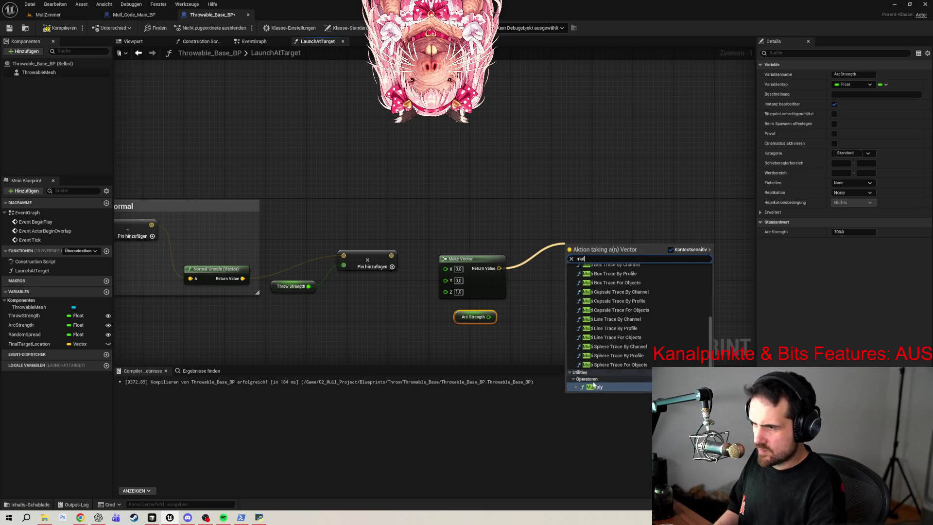
click(594, 386)
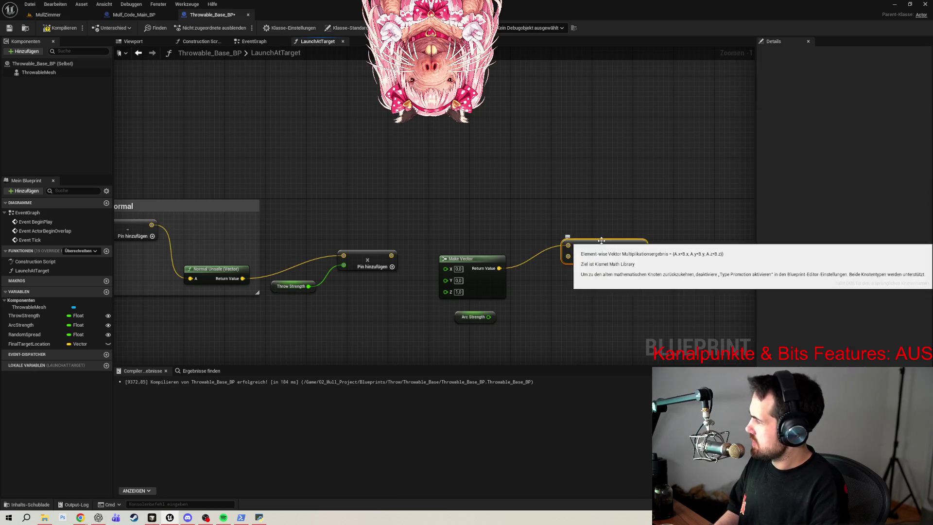
mouse_move(489, 317)
mouse_down()
mouse_move(568, 256)
mouse_move(572, 271)
mouse_move(556, 266)
mouse_up()
- Move the Make Vector, Arc Strength and multiply nodes below the ThrowStrength product
drag(442, 246, 554, 336)
drag(560, 271, 536, 274)
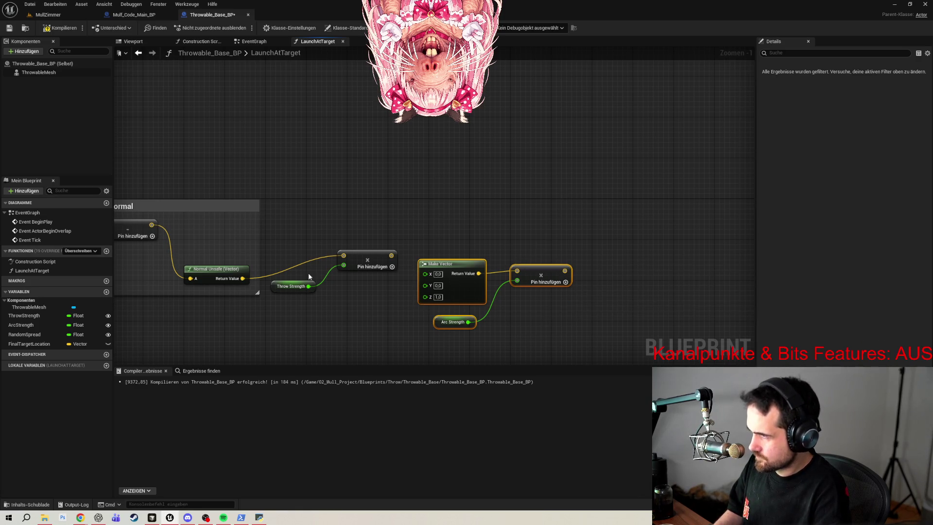
mouse_move(282, 343)
mouse_down()
mouse_move(375, 321)
mouse_move(282, 322)
mouse_up()
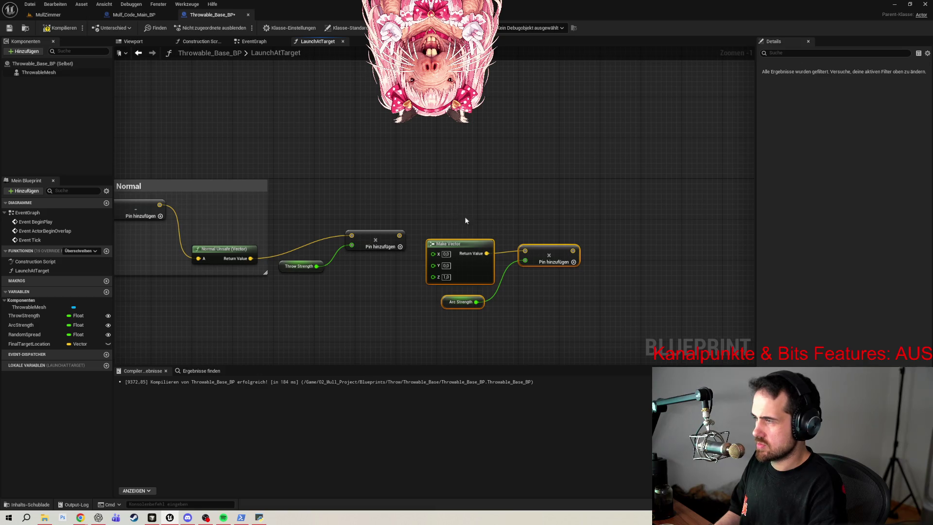
mouse_move(551, 256)
mouse_down()
mouse_move(473, 295)
mouse_move(390, 293)
mouse_move(397, 302)
mouse_up()
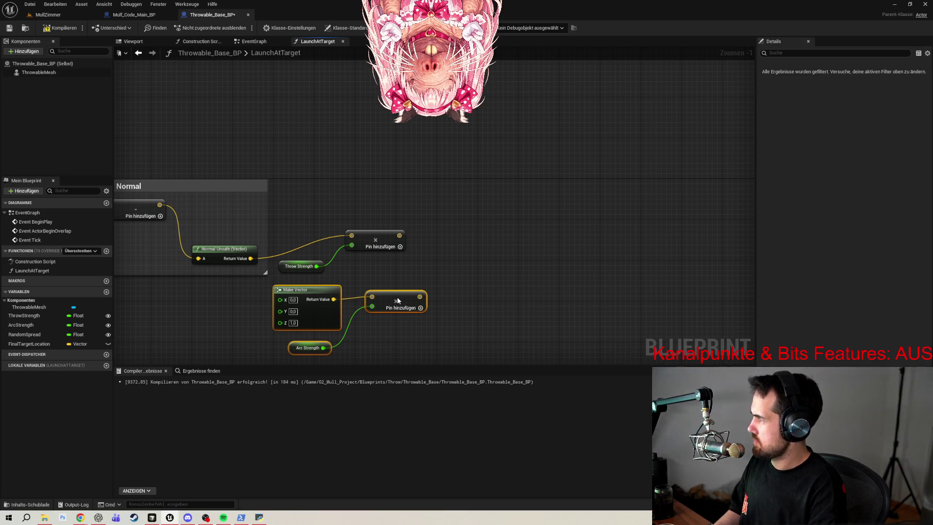
click(476, 246)
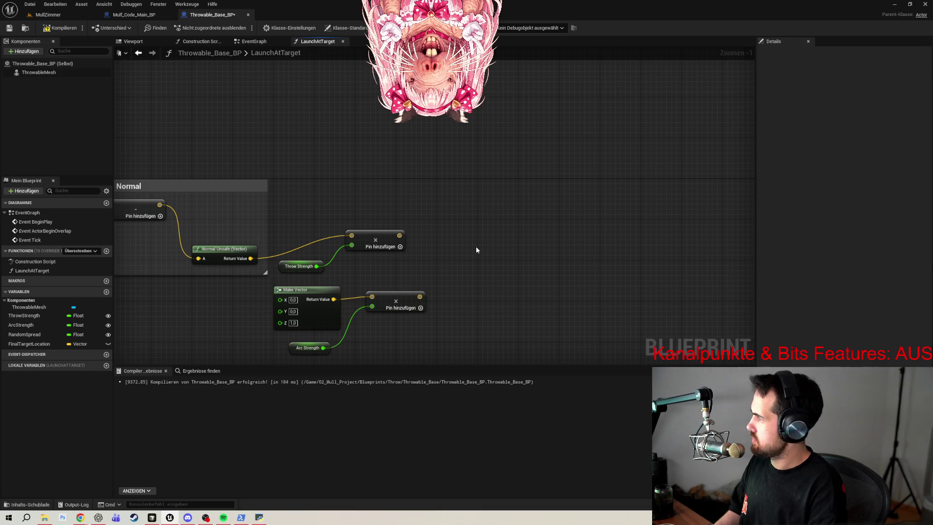
right_click(488, 221)
drag(399, 235, 470, 223)
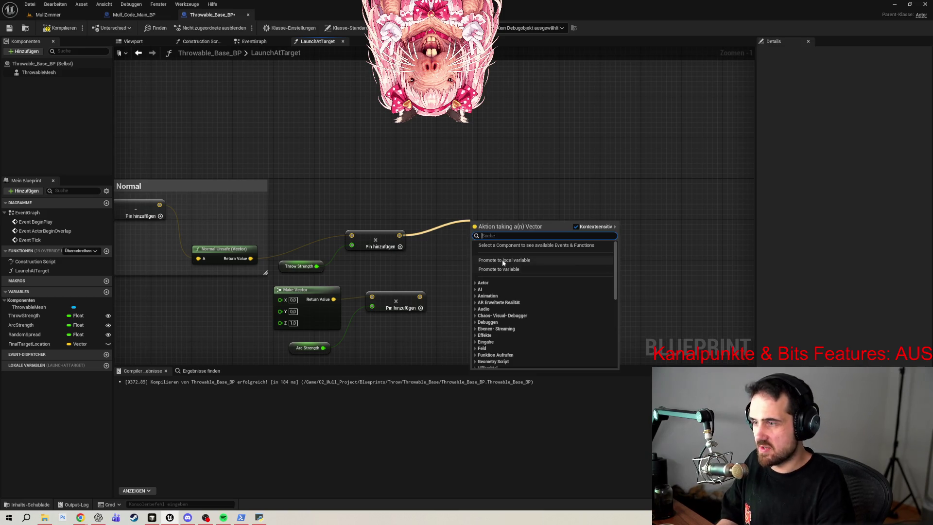
- Sum the ThrowStrength product and the arc vector product with a vector Add node
text(+)
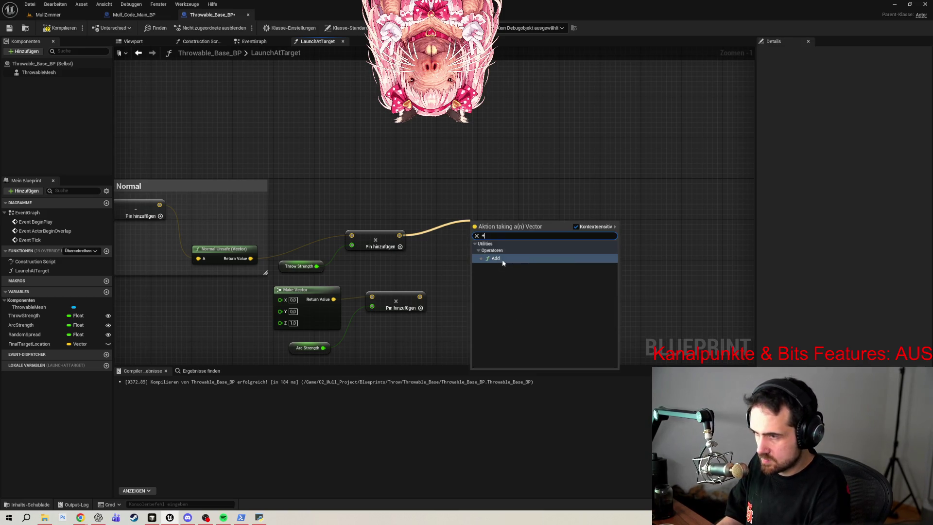
click(502, 258)
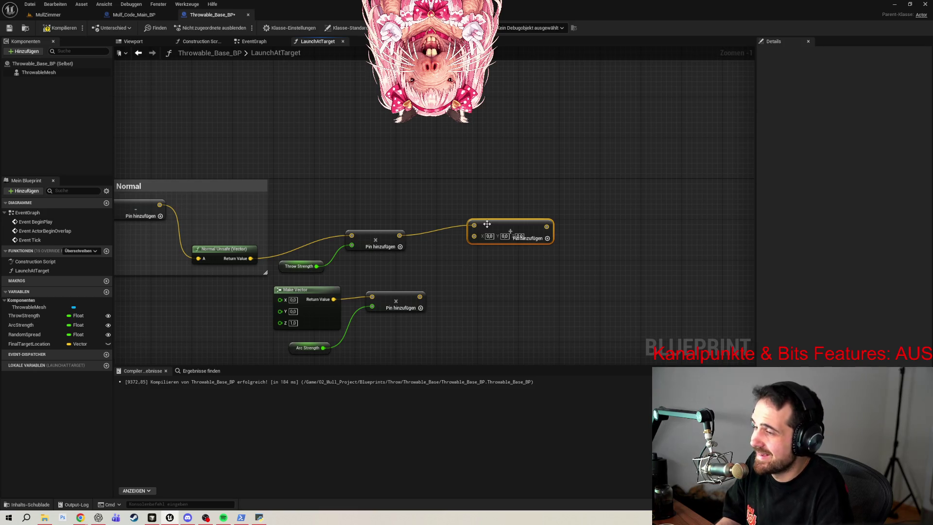
drag(487, 224, 490, 230)
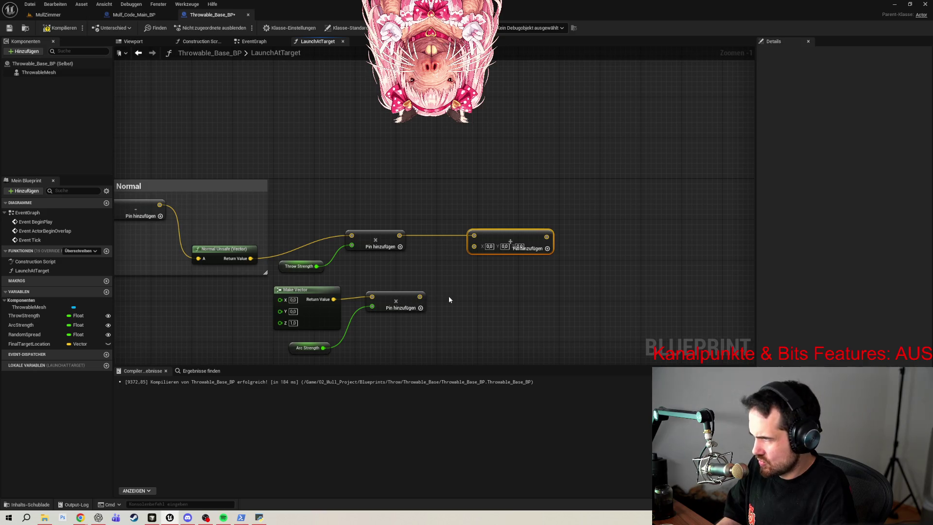
drag(421, 297, 475, 247)
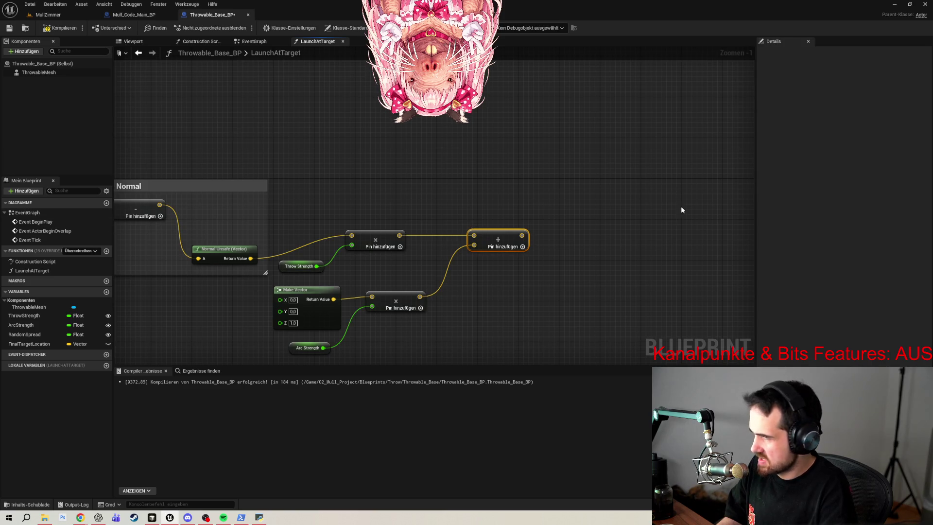
- Store the sum in a new FinalImpulse variable, chained after Final Target Location SET, then compile and save
drag(520, 236, 596, 213)
click(627, 240)
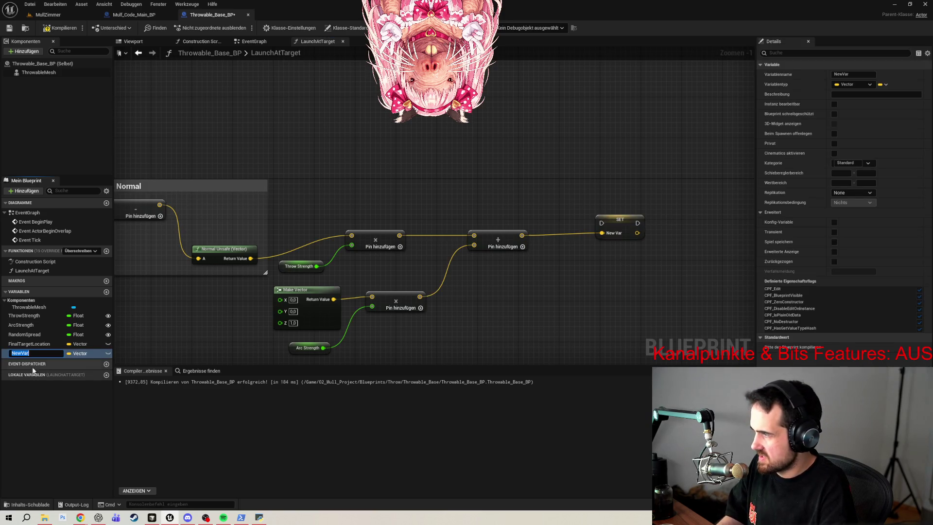
text(Fi)
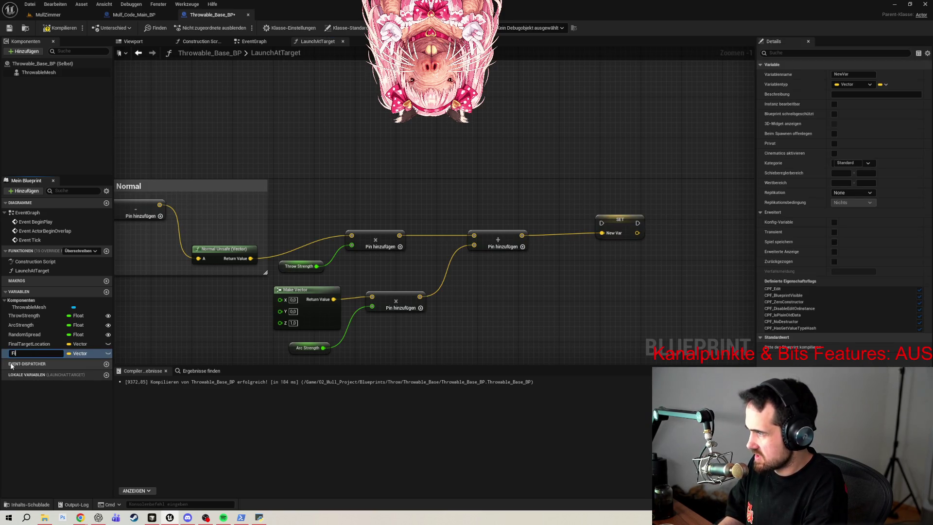
text(nalImpulse)
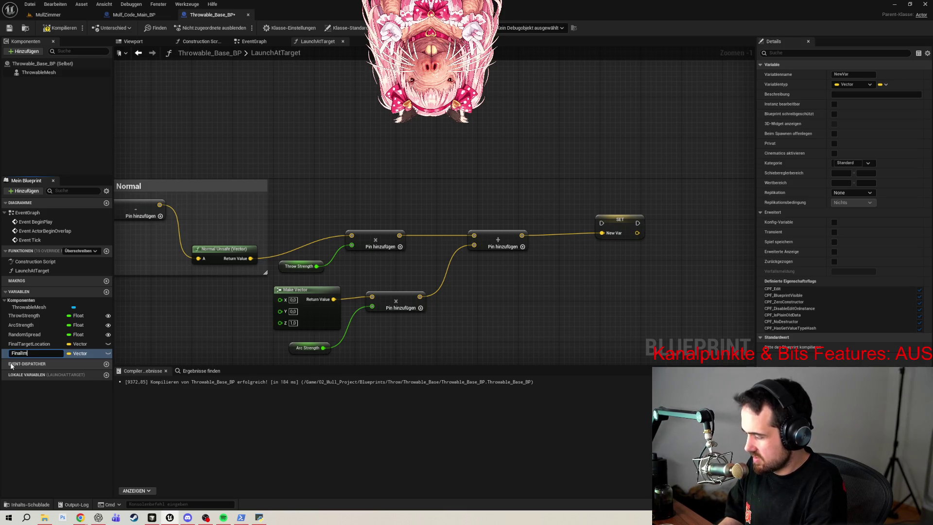
key(Return)
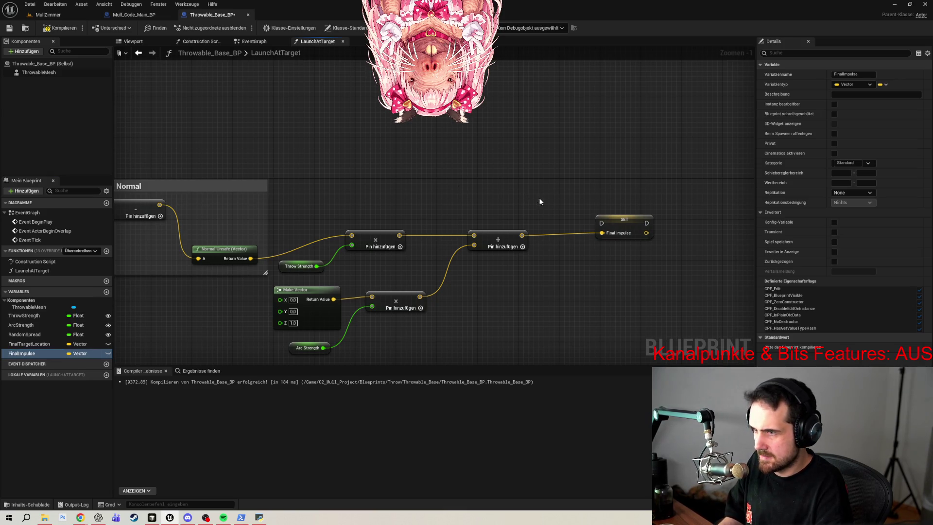
drag(396, 197, 522, 194)
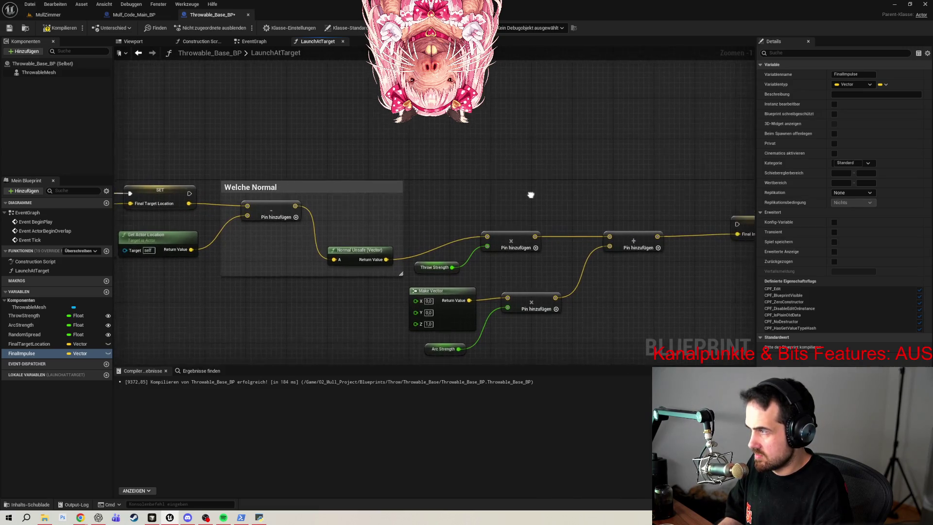
mouse_move(738, 218)
mouse_down()
mouse_move(655, 196)
mouse_move(676, 199)
mouse_up()
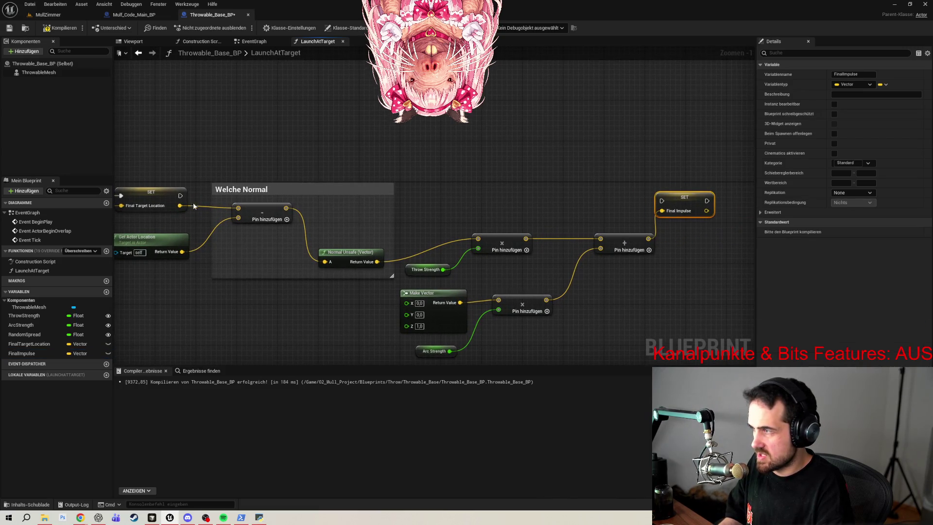
drag(180, 195, 663, 202)
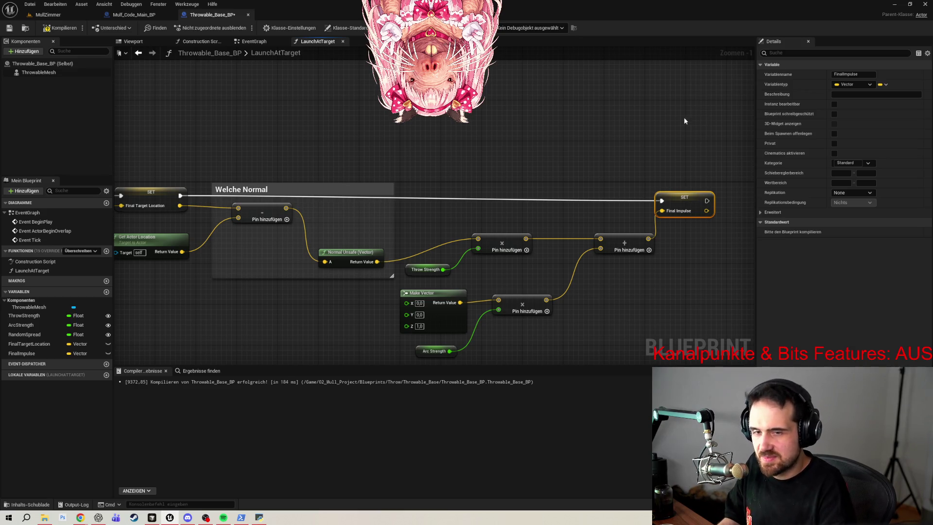
drag(696, 197, 696, 192)
click(55, 27)
click(10, 28)
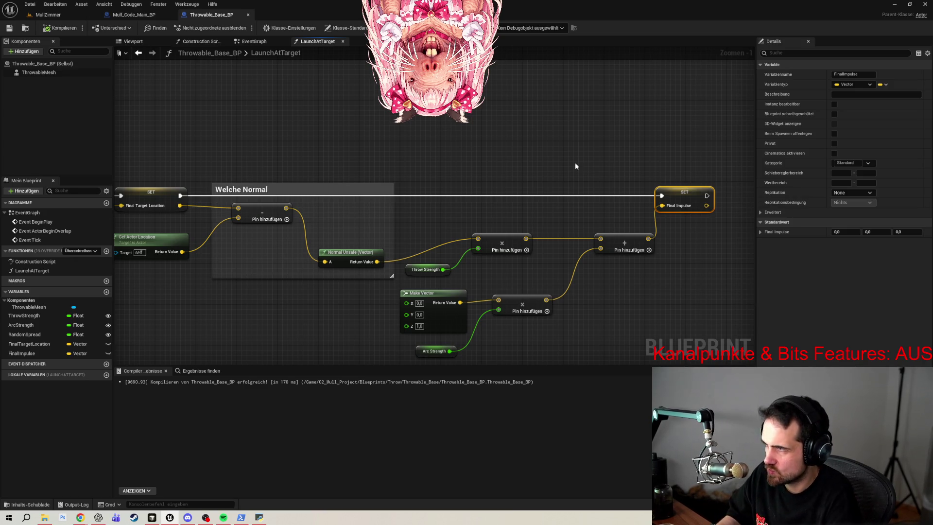
- Retitle the comment 'Welche Normal?', add a Throwable Mesh getter, and search its 'add imp' actions
click(294, 187)
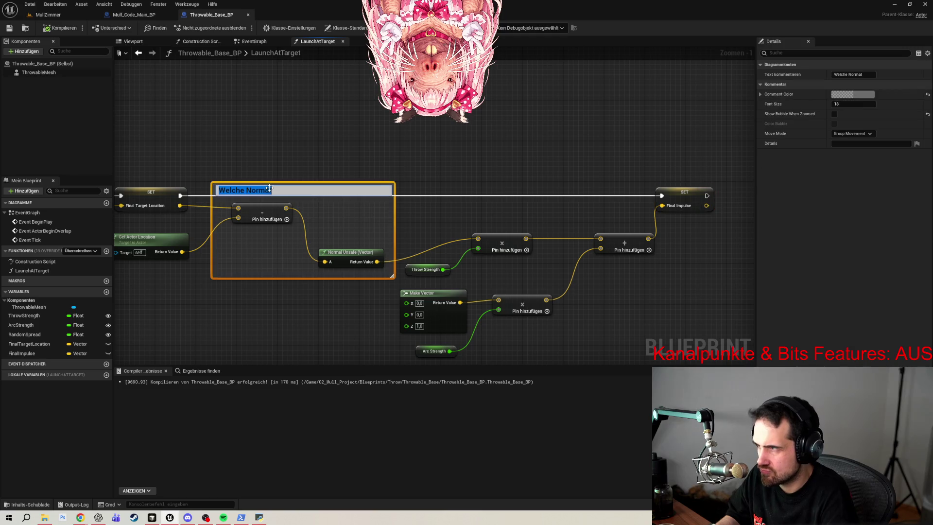
text(?)
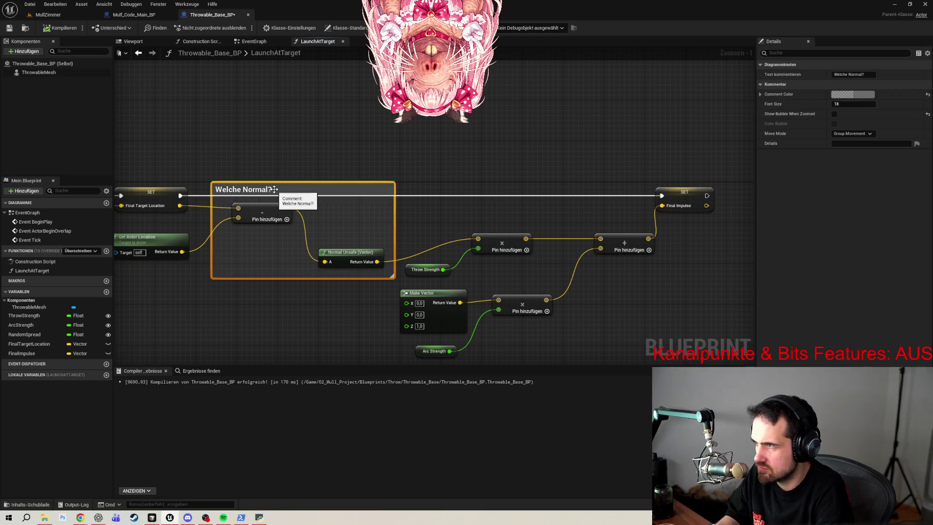
mouse_move(618, 160)
mouse_down()
mouse_move(507, 158)
mouse_move(367, 136)
mouse_up()
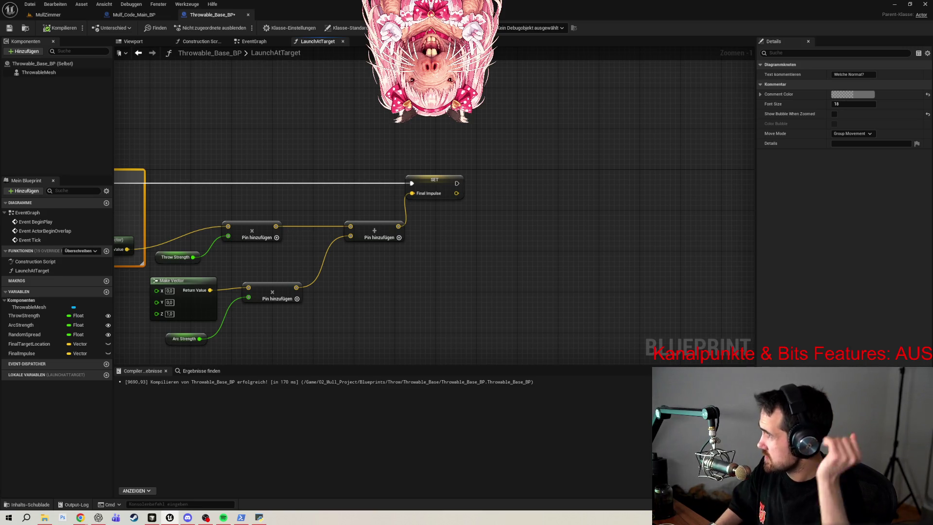
drag(39, 72, 486, 250)
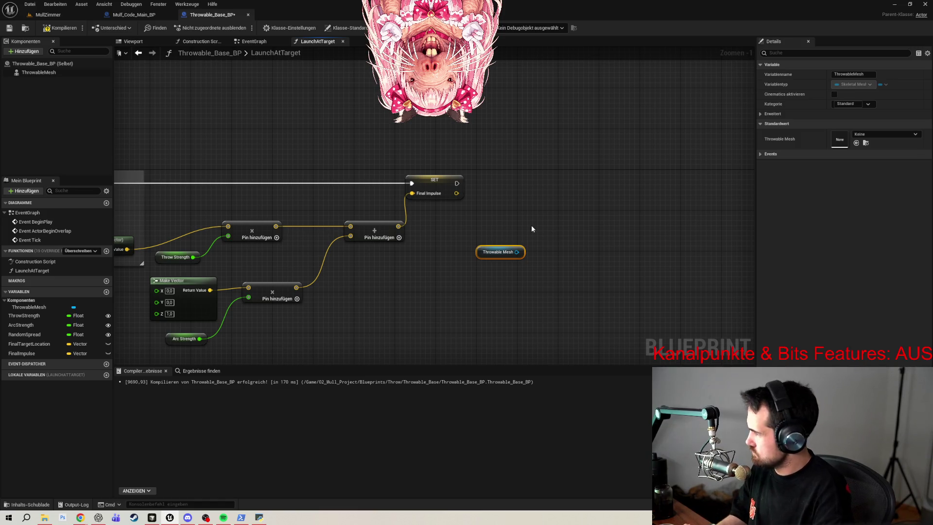
drag(517, 252, 558, 225)
text(add imp)
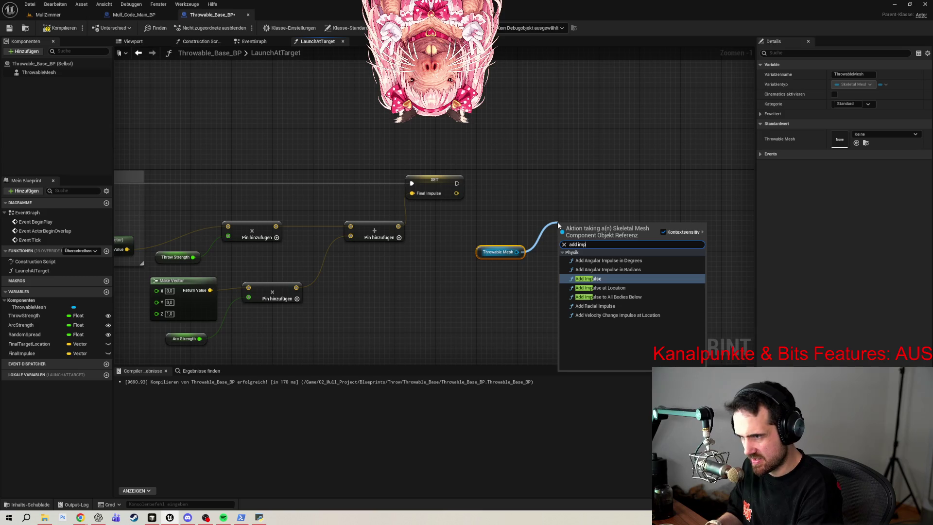
- Add an Add Impulse node on Throwable Mesh, fed by Final Impulse and run after its SET
click(604, 280)
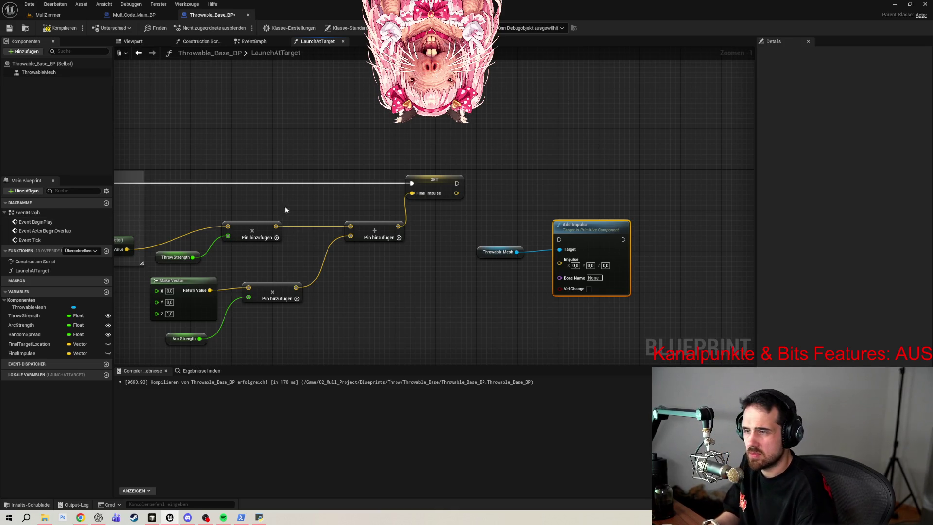
ctrl+click(498, 251)
drag(573, 233, 579, 182)
click(582, 163)
mouse_move(486, 201)
mouse_down()
mouse_move(527, 265)
mouse_move(570, 250)
mouse_up()
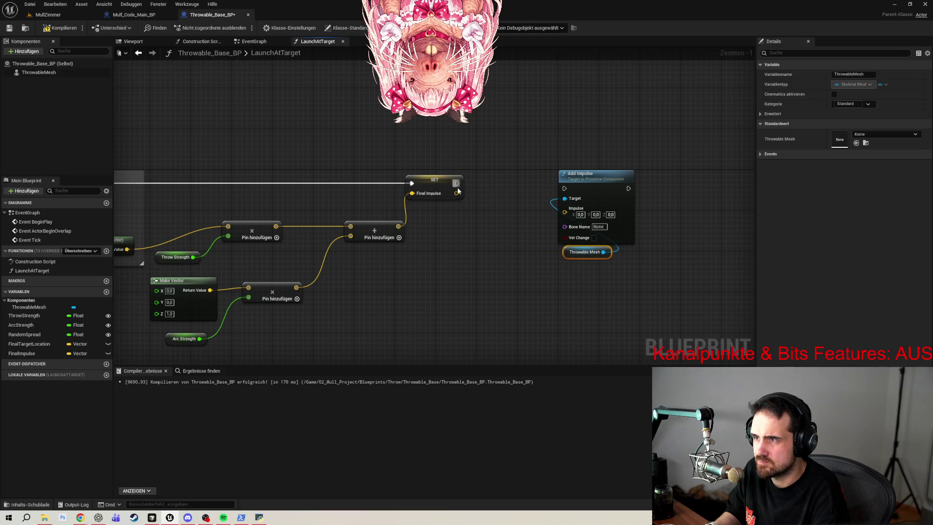
drag(457, 193, 577, 217)
drag(457, 183, 567, 191)
drag(527, 143, 612, 267)
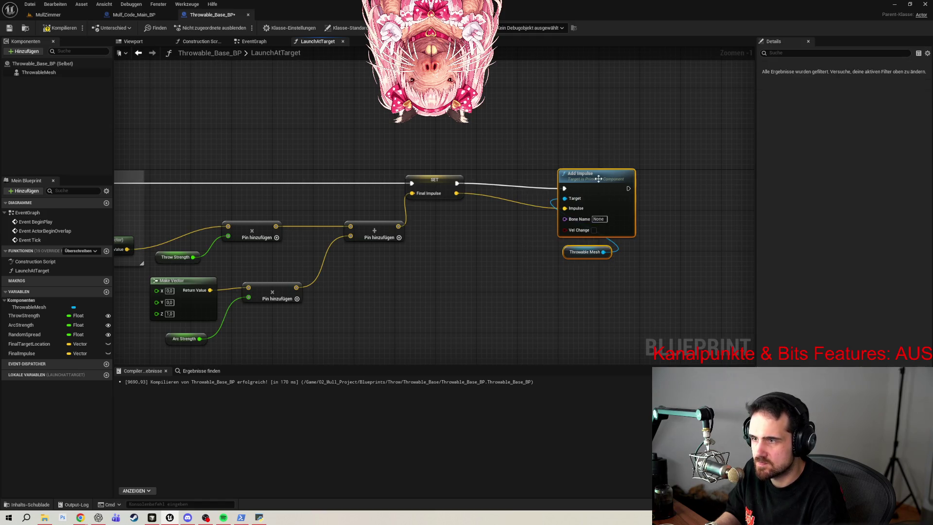
drag(598, 179, 547, 174)
click(655, 178)
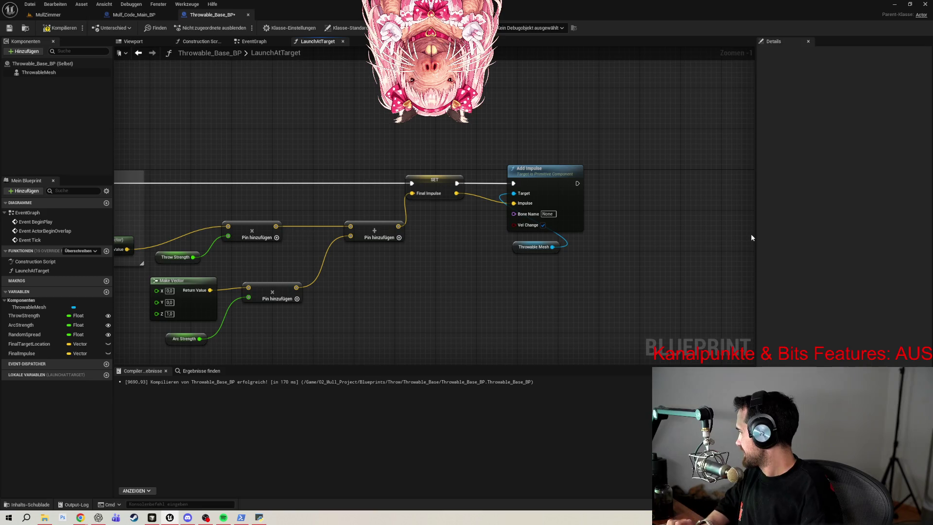
scroll(369, 135, down, 6)
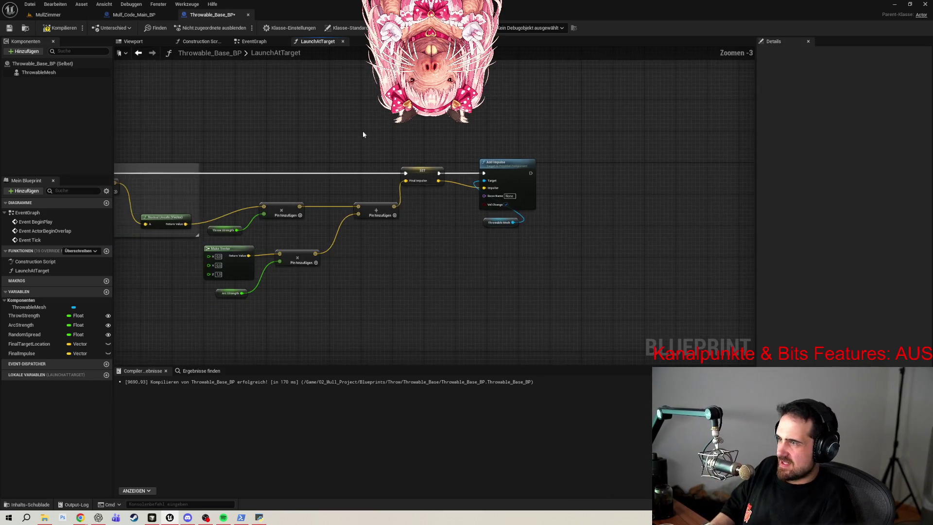
- Save the blueprint and bring the Final Impulse SET and Add Impulse nodes into view
scroll(358, 143, up, 4)
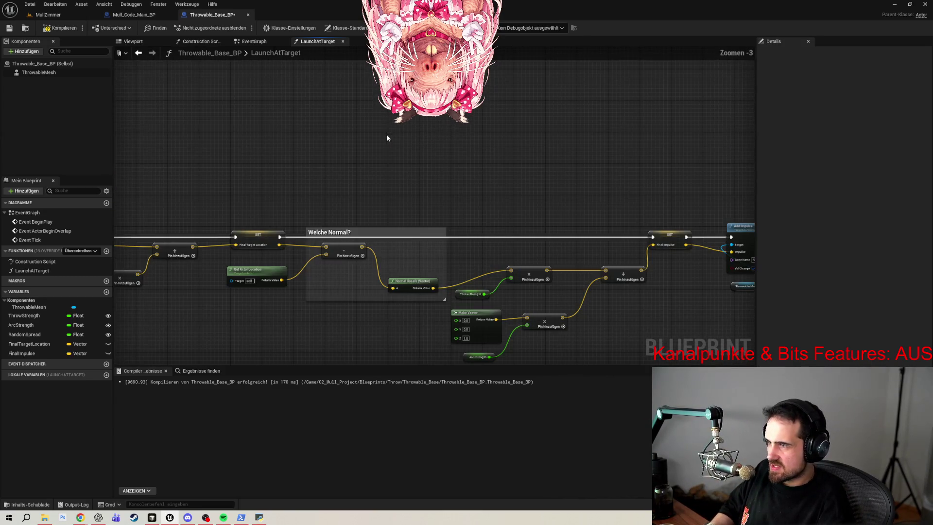
click(15, 28)
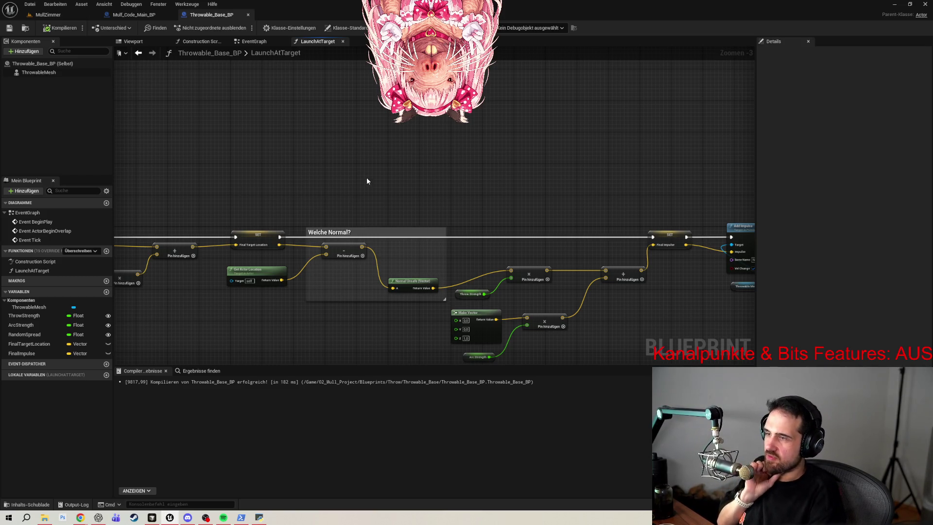
scroll(368, 181, up, 1)
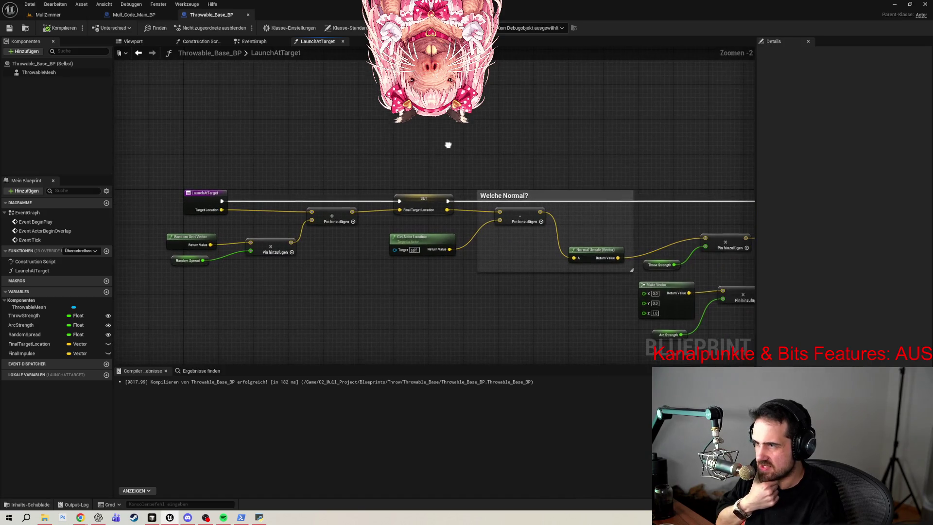
mouse_move(610, 117)
mouse_down()
mouse_move(539, 112)
mouse_move(481, 122)
mouse_up()
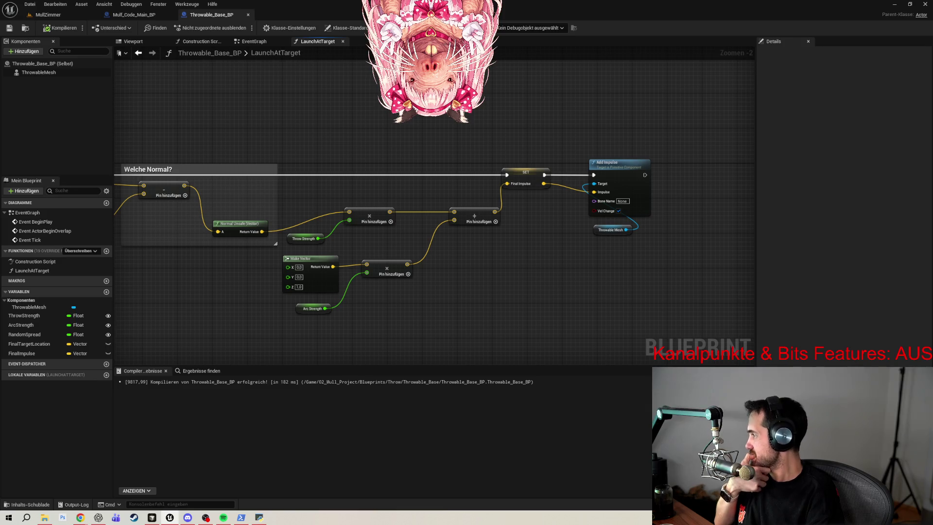
- Shift the LaunchAtTarget entry node slightly to the left
mouse_move(46, 73)
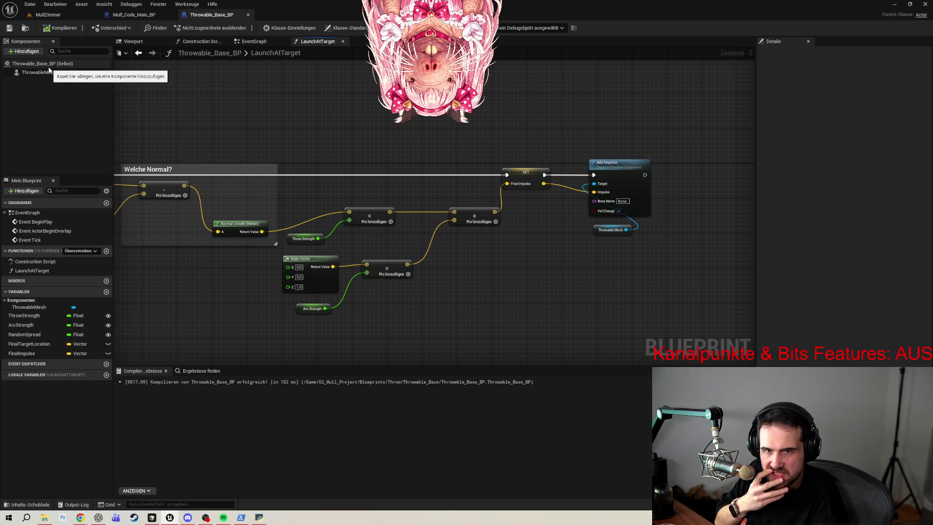
drag(380, 133, 482, 120)
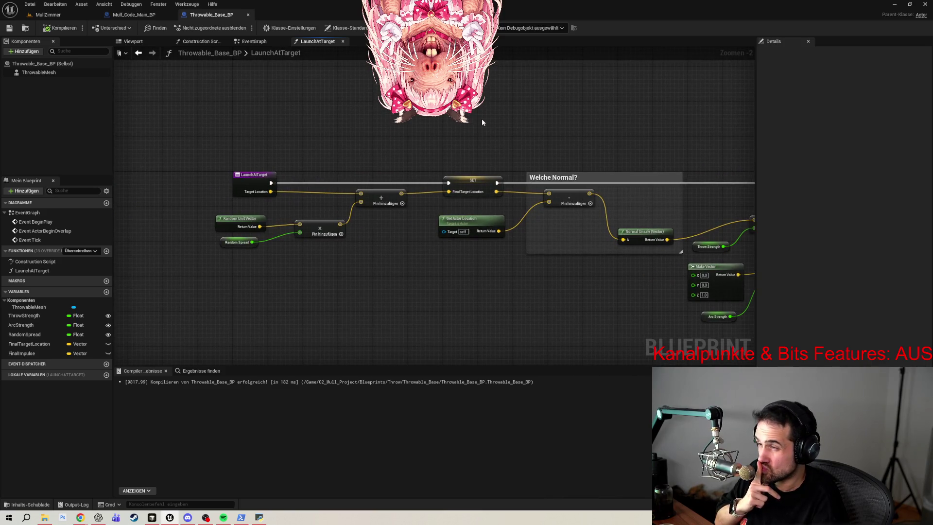
mouse_move(637, 90)
mouse_down()
mouse_move(519, 105)
mouse_move(560, 91)
mouse_move(615, 101)
mouse_move(619, 111)
mouse_move(540, 98)
mouse_up()
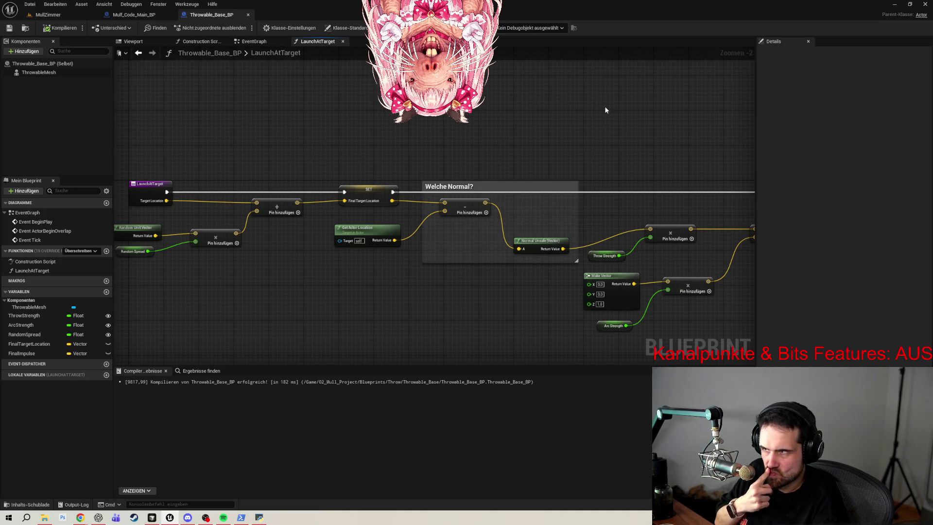
mouse_move(603, 109)
mouse_down()
mouse_move(539, 98)
mouse_move(574, 118)
mouse_move(521, 130)
mouse_move(611, 155)
mouse_up()
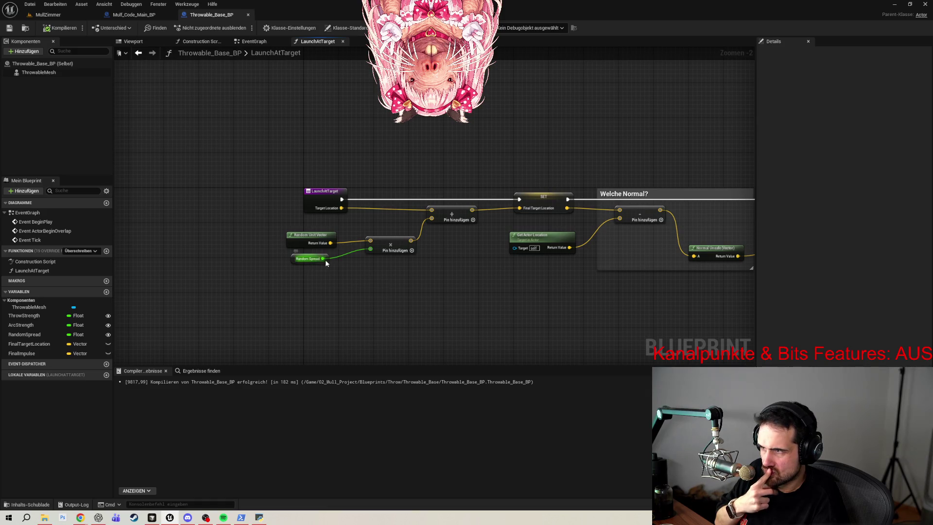
scroll(365, 263, up, 2)
drag(320, 173, 293, 170)
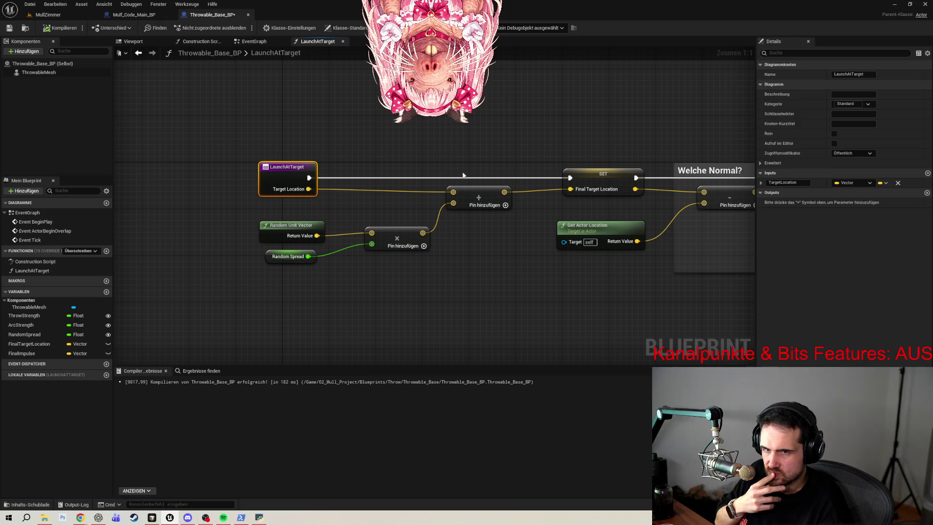
drag(456, 150, 329, 171)
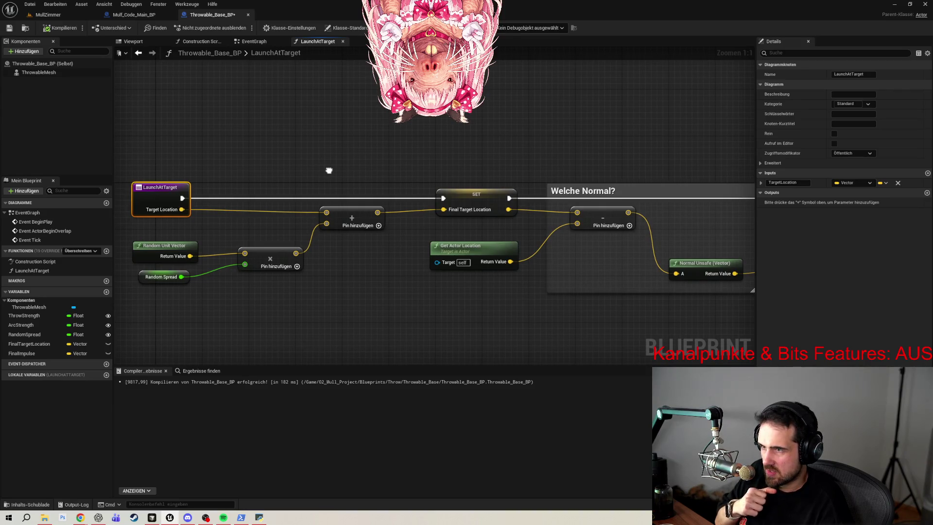
drag(329, 170, 333, 166)
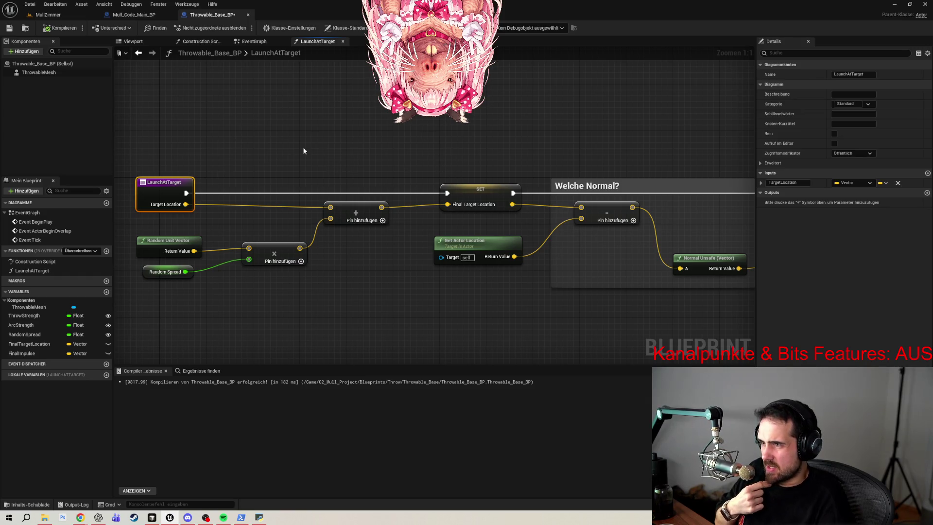
drag(433, 129, 460, 118)
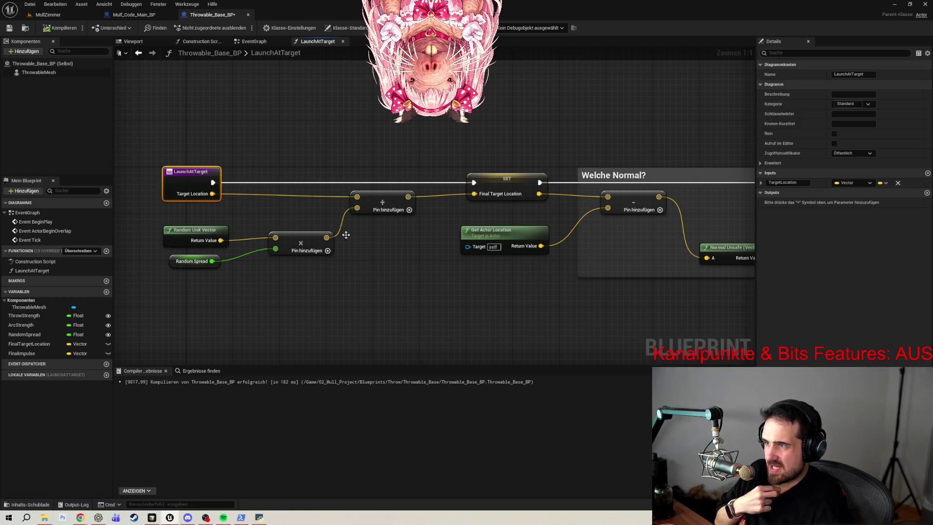
drag(387, 258, 384, 269)
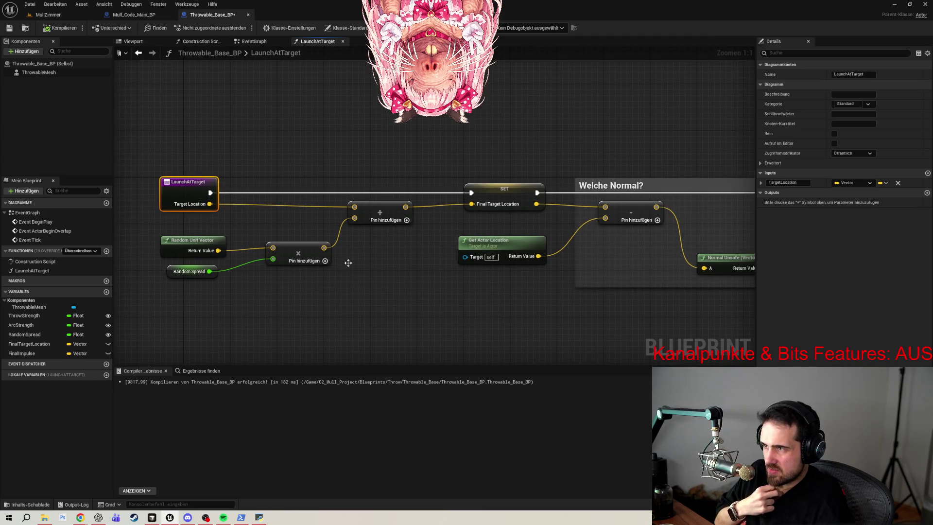
mouse_move(385, 271)
mouse_down()
mouse_move(353, 304)
mouse_move(208, 279)
mouse_up()
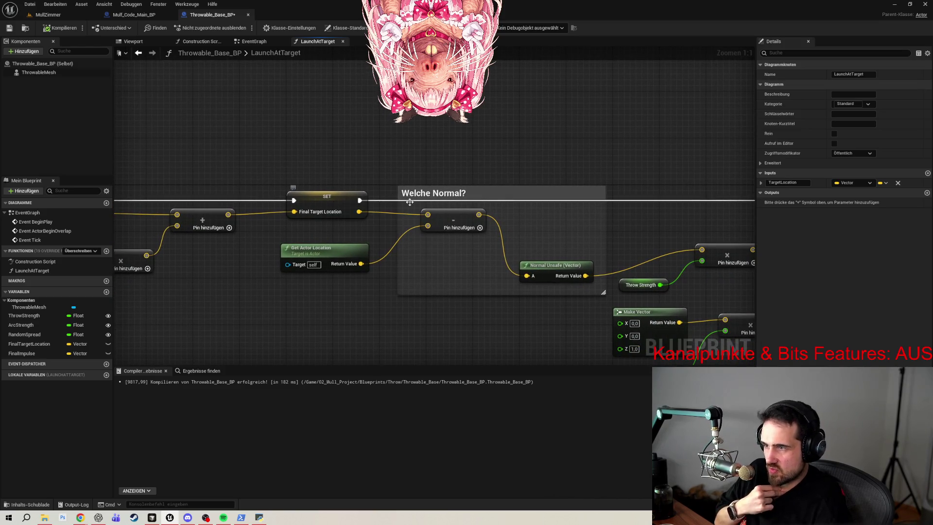
mouse_move(411, 331)
mouse_down()
mouse_move(375, 328)
mouse_move(318, 345)
mouse_up()
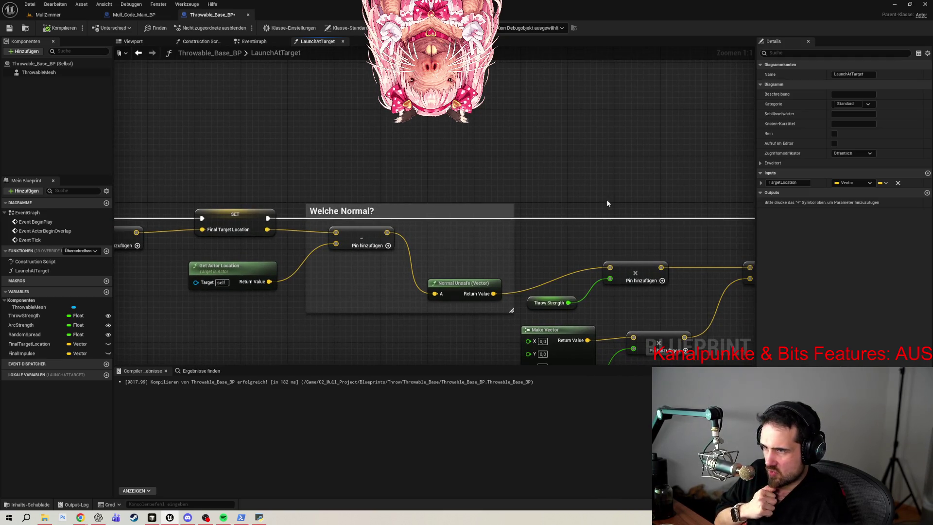
mouse_move(584, 227)
mouse_down()
mouse_move(507, 161)
mouse_move(471, 167)
mouse_move(540, 171)
mouse_move(503, 178)
mouse_move(533, 175)
mouse_move(435, 169)
mouse_up()
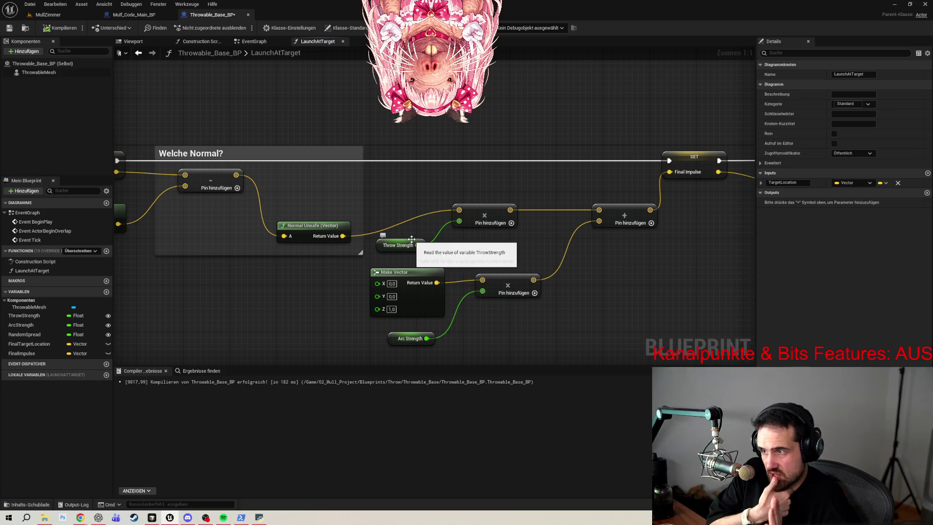
mouse_move(649, 277)
mouse_down()
mouse_move(455, 269)
mouse_move(554, 245)
mouse_up()
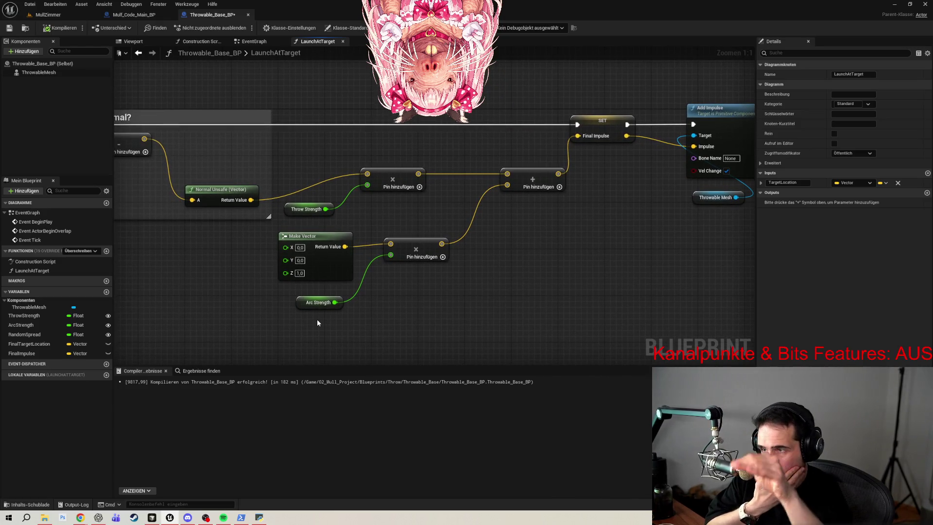
drag(539, 263, 522, 298)
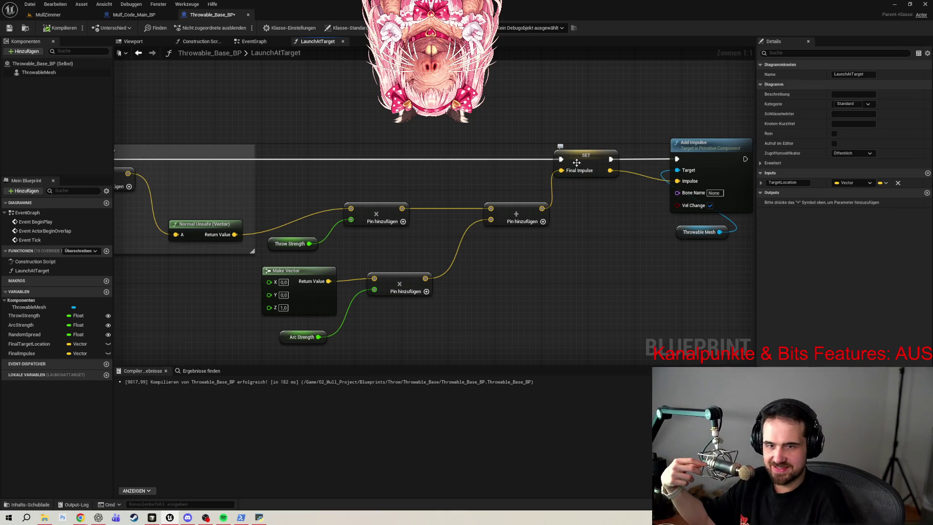
drag(577, 163, 464, 162)
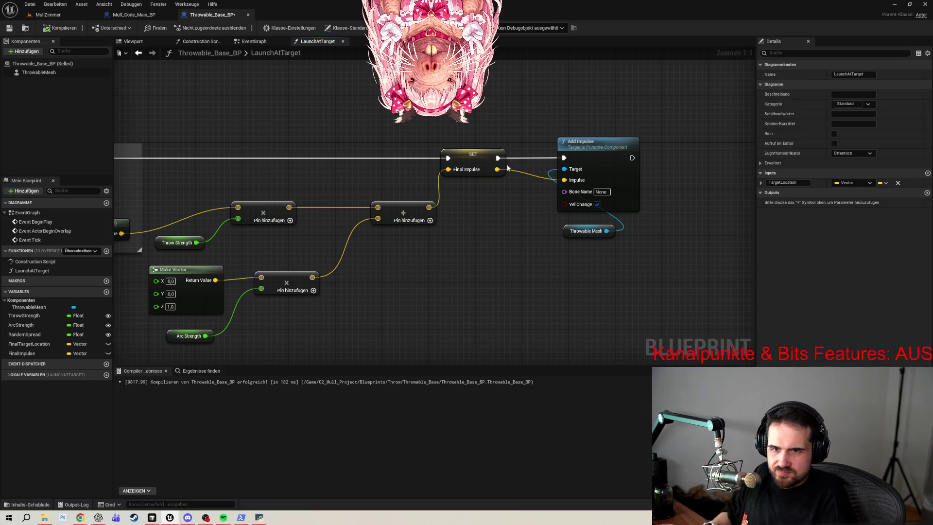
scroll(258, 118, down, 2)
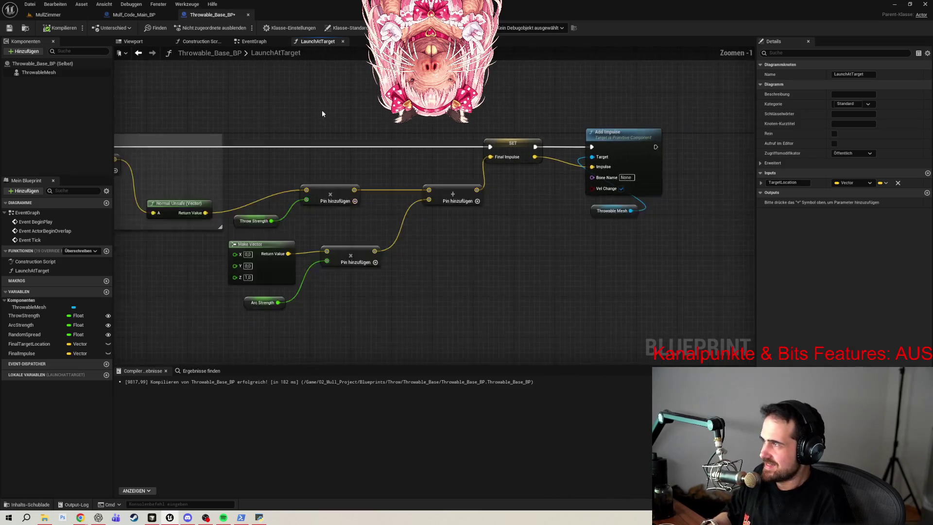
- Clear the MullFish skeletal mesh from the ThrowableMesh component and compile Throwable_Base_BP
click(39, 72)
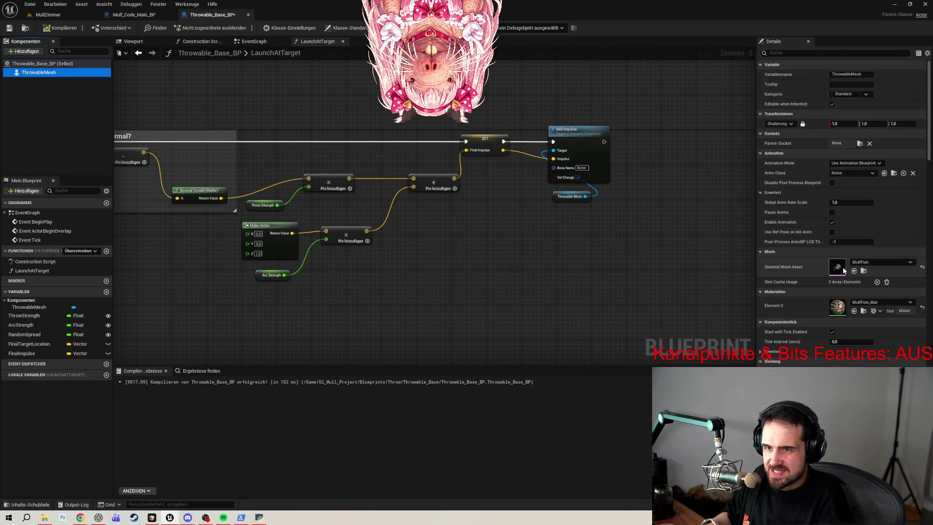
click(883, 261)
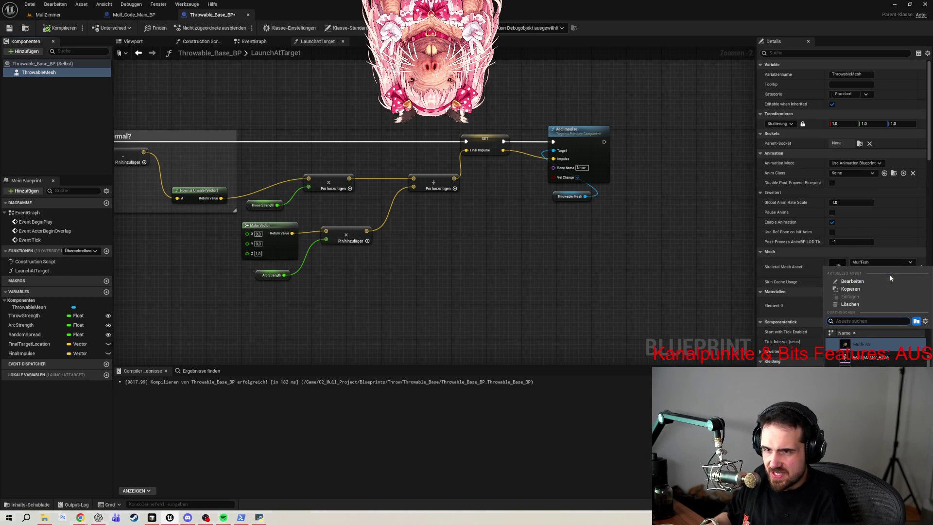
click(862, 303)
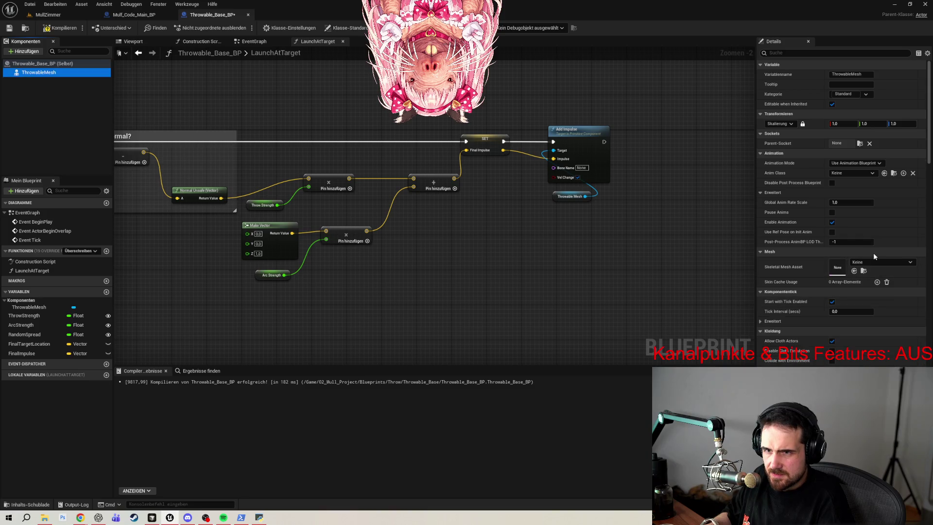
scroll(841, 219, down, 5)
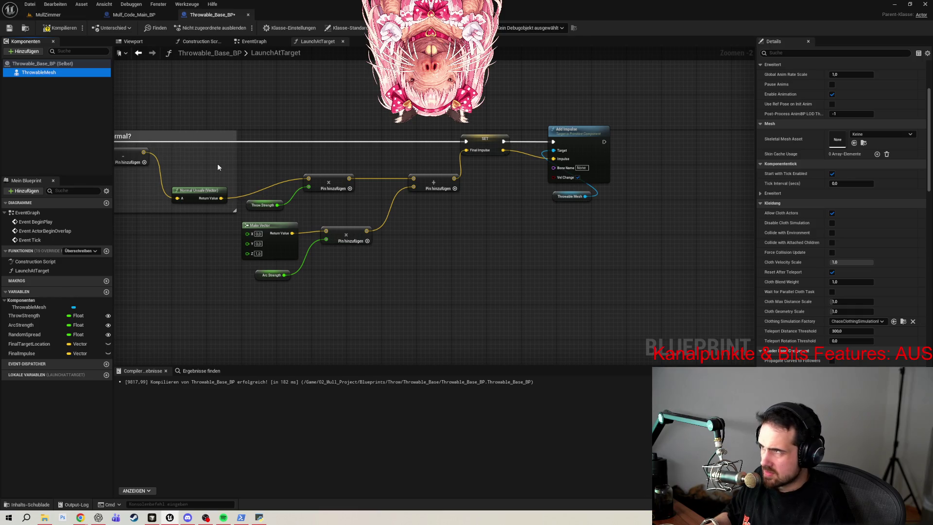
click(56, 28)
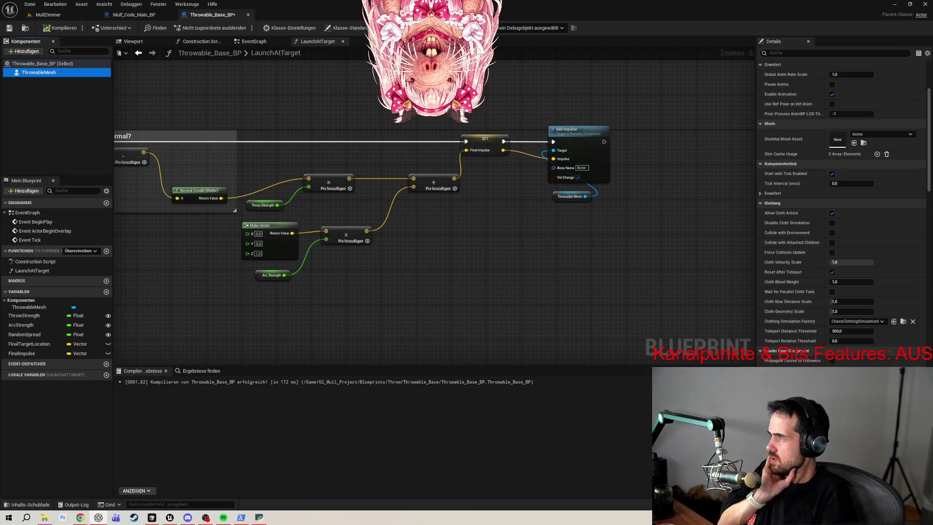
- Recompile, then open 02_Mull_Project > Blueprints > Throw > Throwable_Base in the content drawer
click(59, 27)
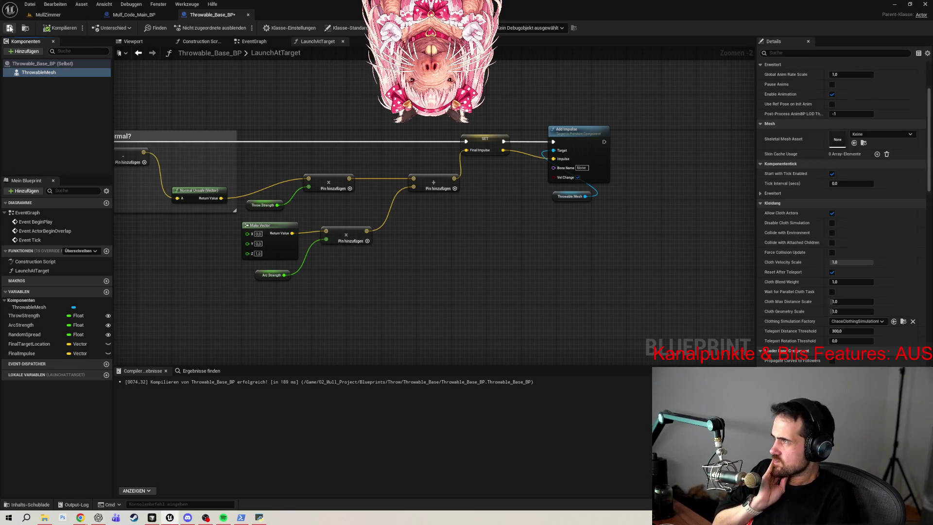
click(30, 504)
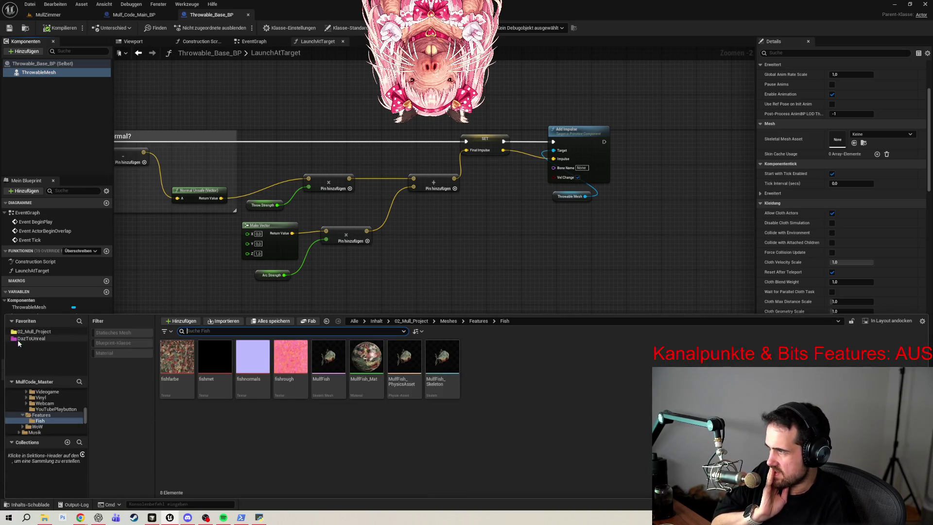
click(37, 332)
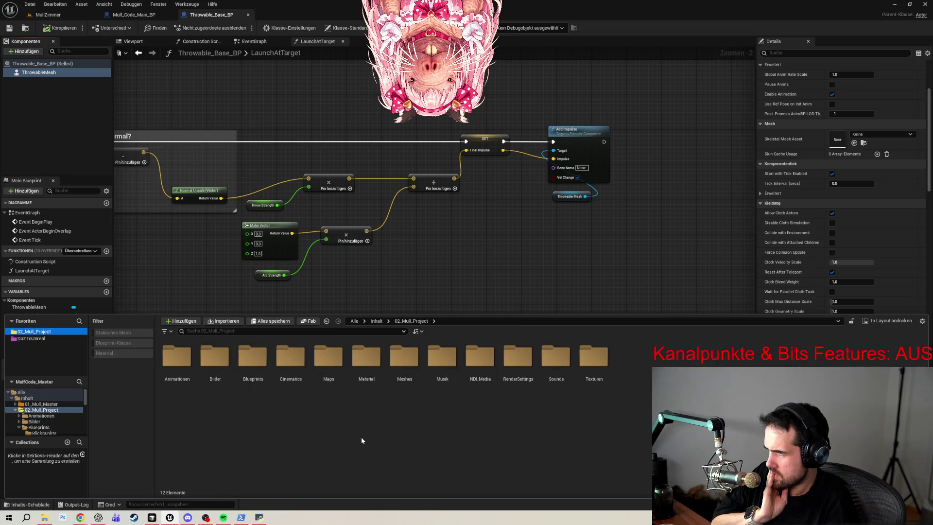
double_click(252, 359)
double_click(440, 359)
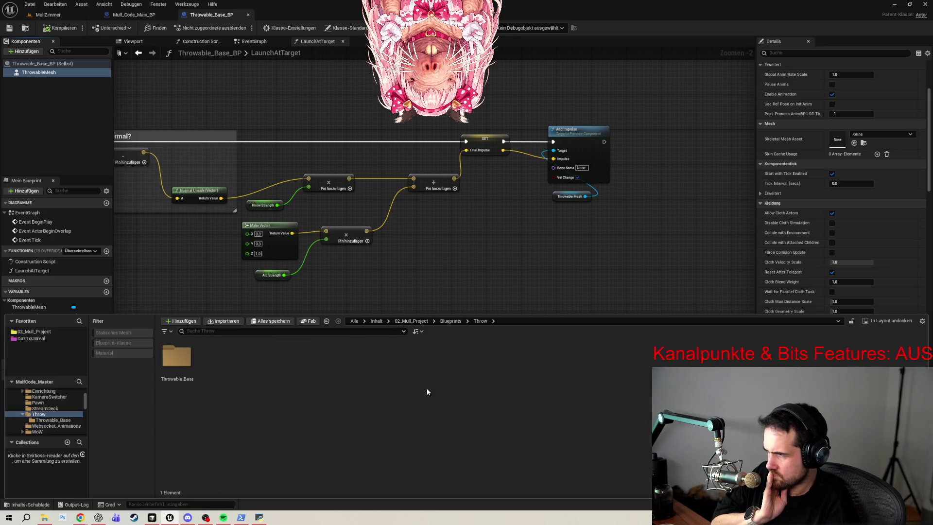
double_click(176, 357)
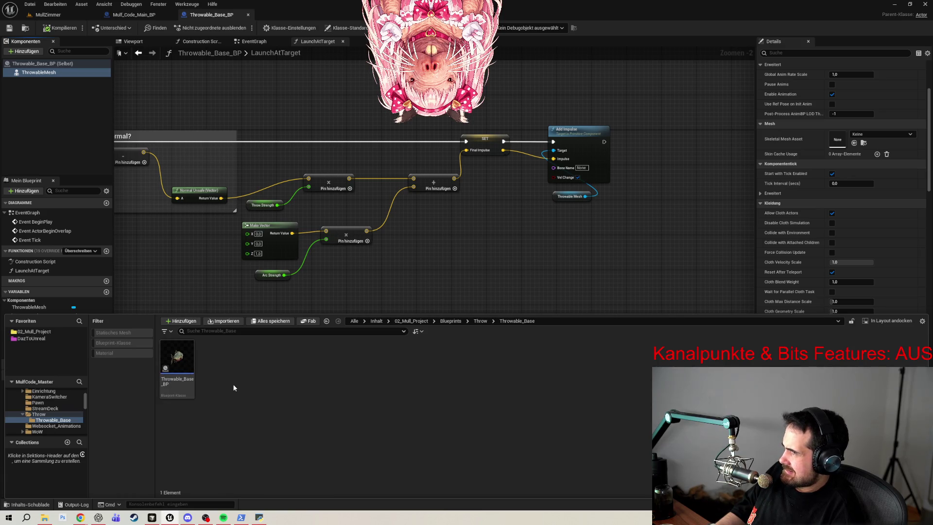
- Create a child blueprint of Throwable_Base_BP named Throwable_Fish_BP
right_click(180, 368)
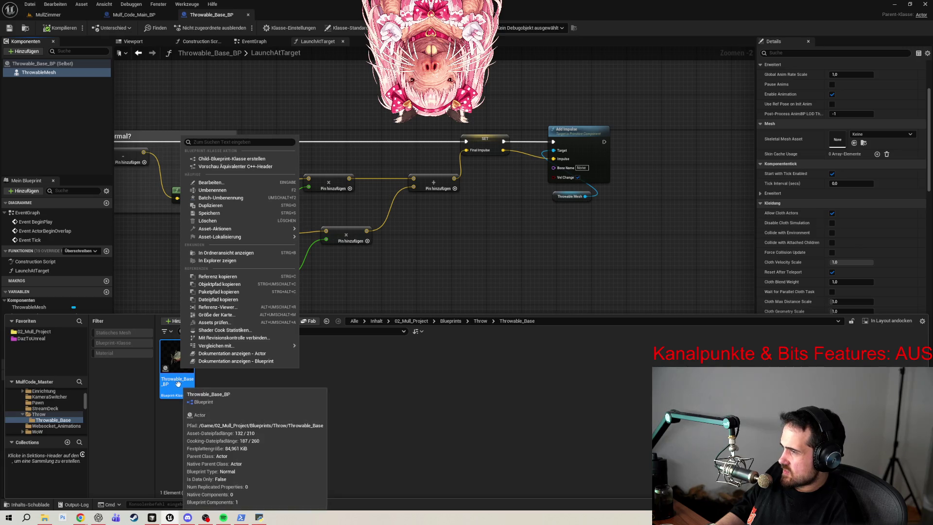
click(230, 159)
key(End)
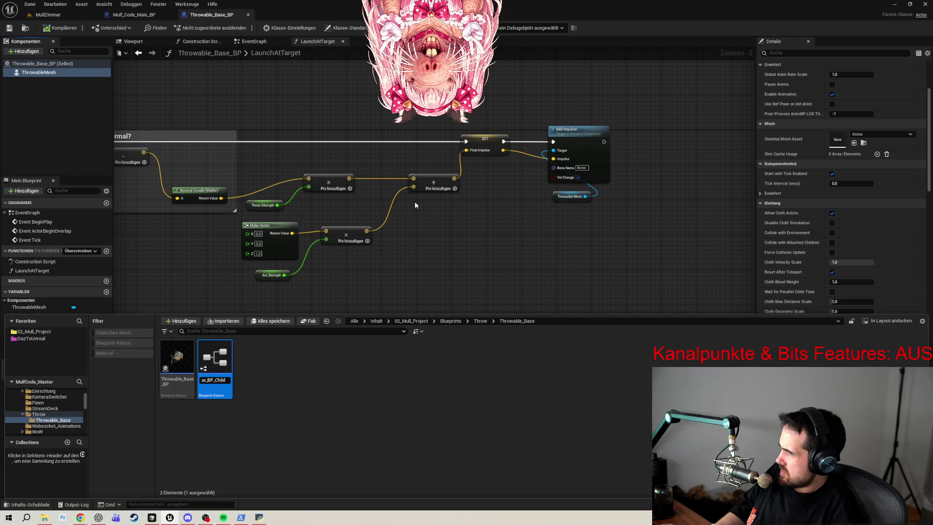
key(BackSpace)
key(BackSpace)
key(BackSpace)
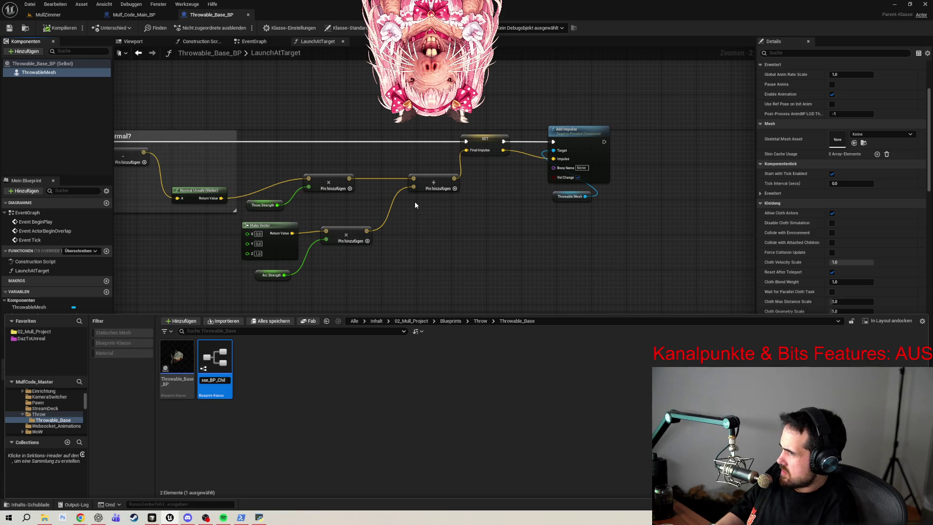
text(owable_Fish)
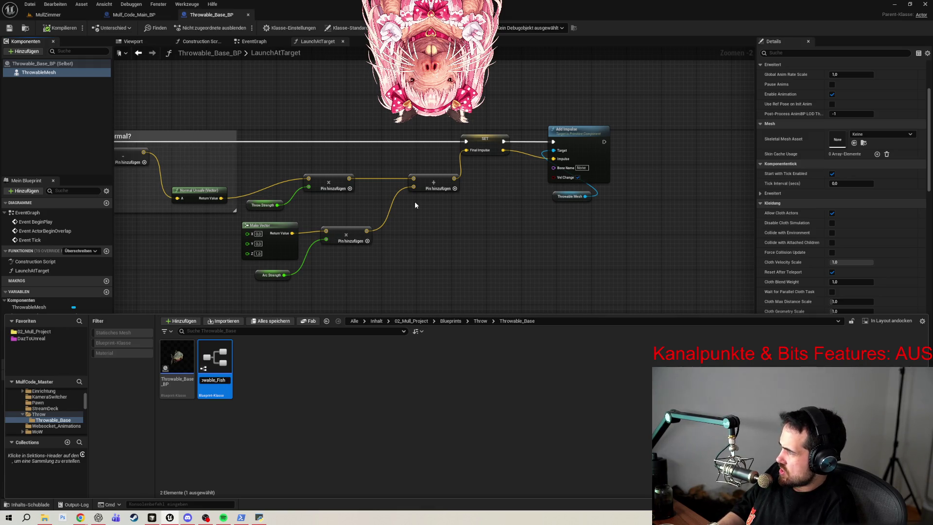
text(_BP)
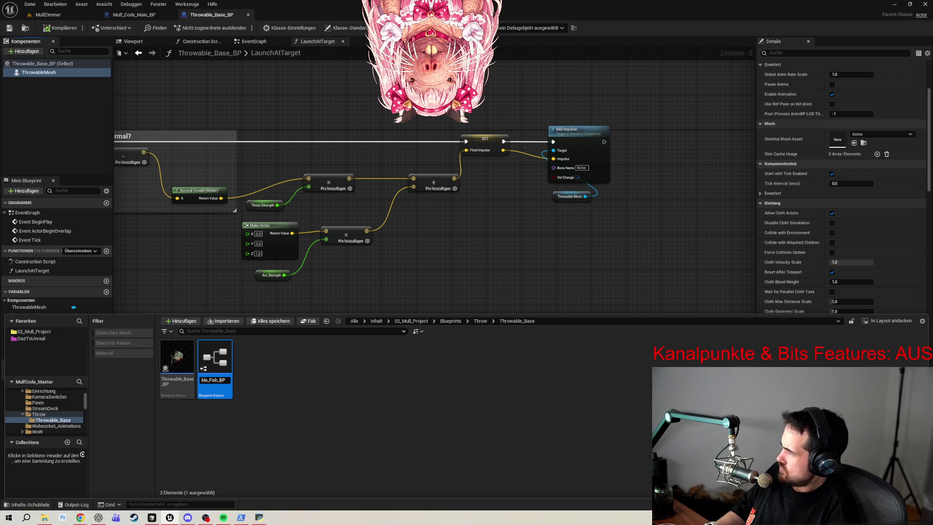
key(Return)
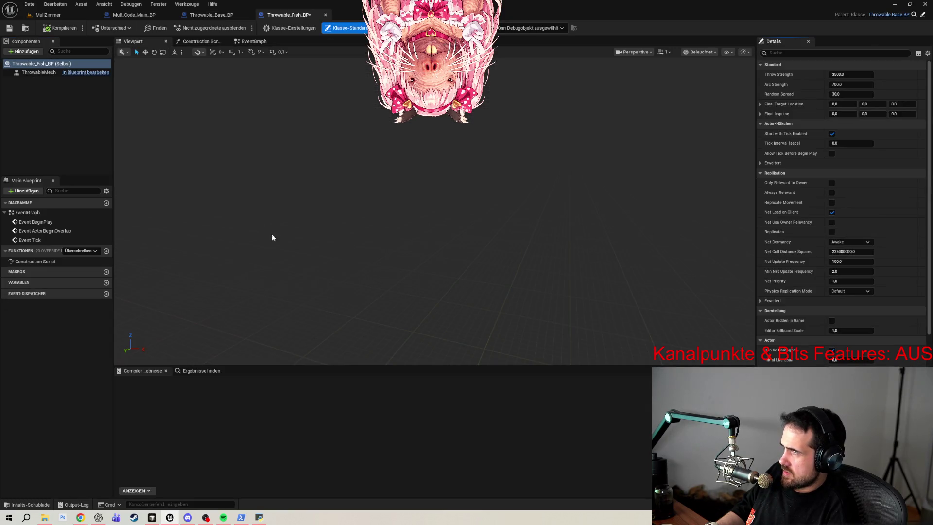
- Assign the MullFish skeletal mesh to Throwable_Fish_BP's ThrowableMesh and compile
click(35, 73)
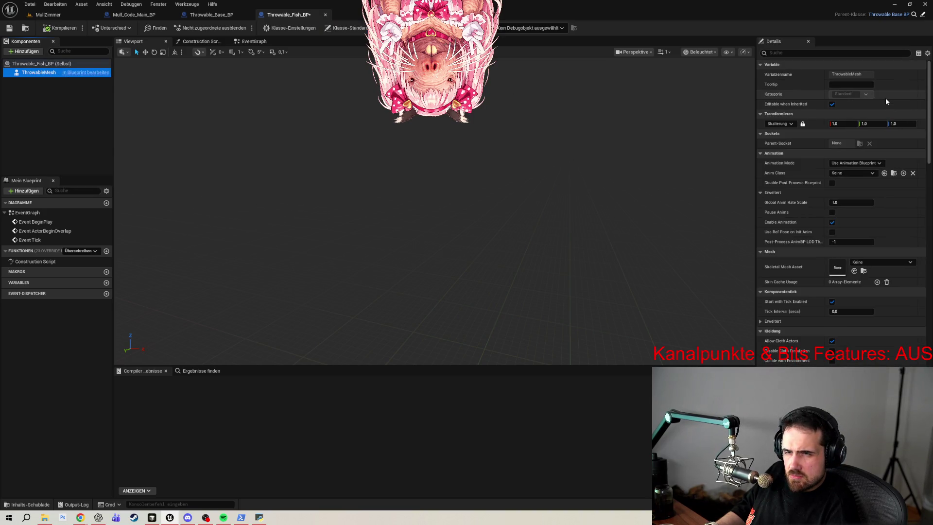
click(881, 261)
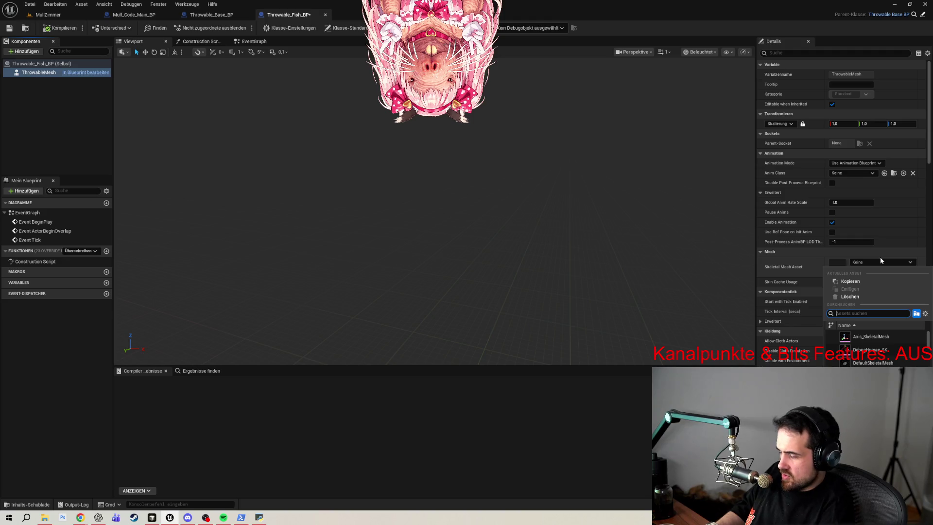
text(fish)
key(Escape)
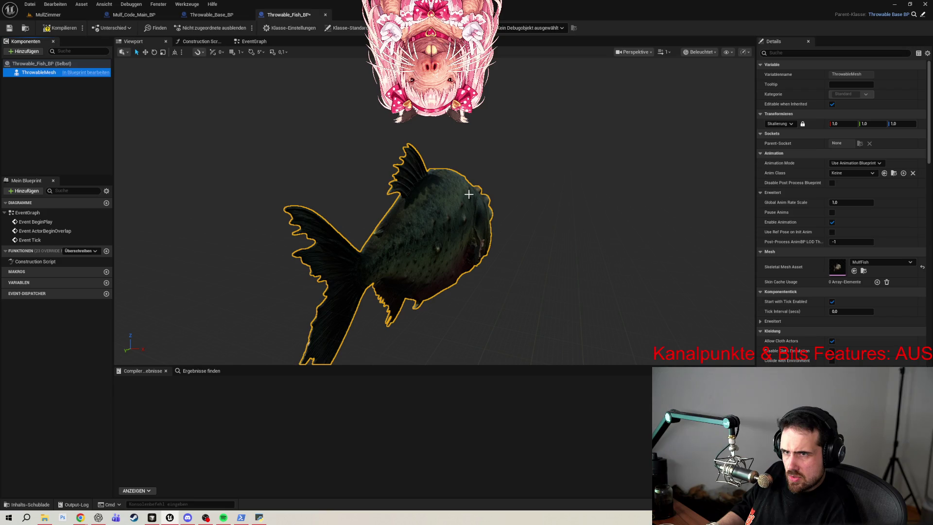
click(59, 28)
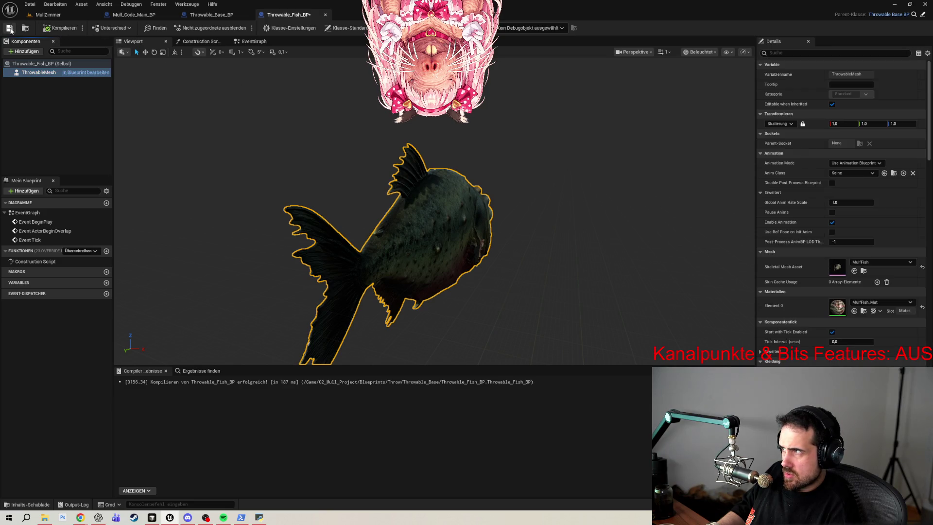
- Scale the fish mesh down to 0.15, then compile and save the blueprint
click(838, 125)
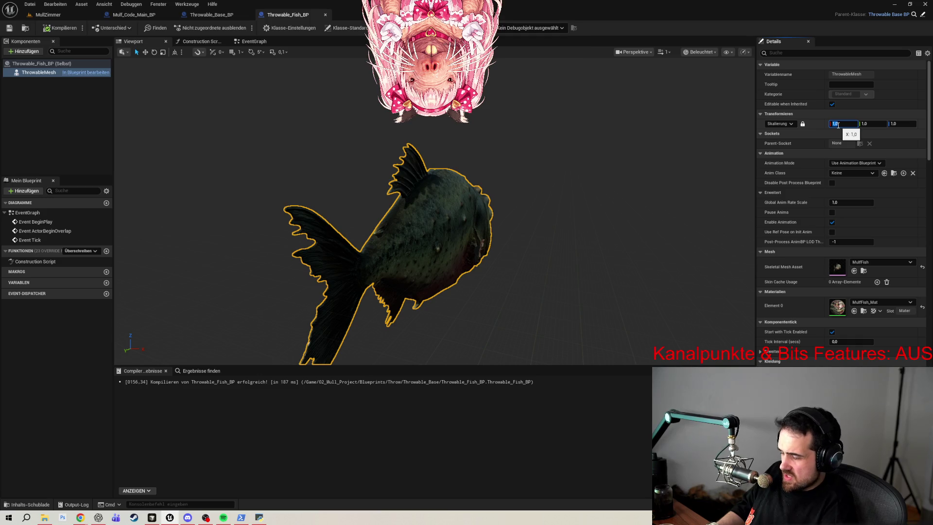
text(0,)
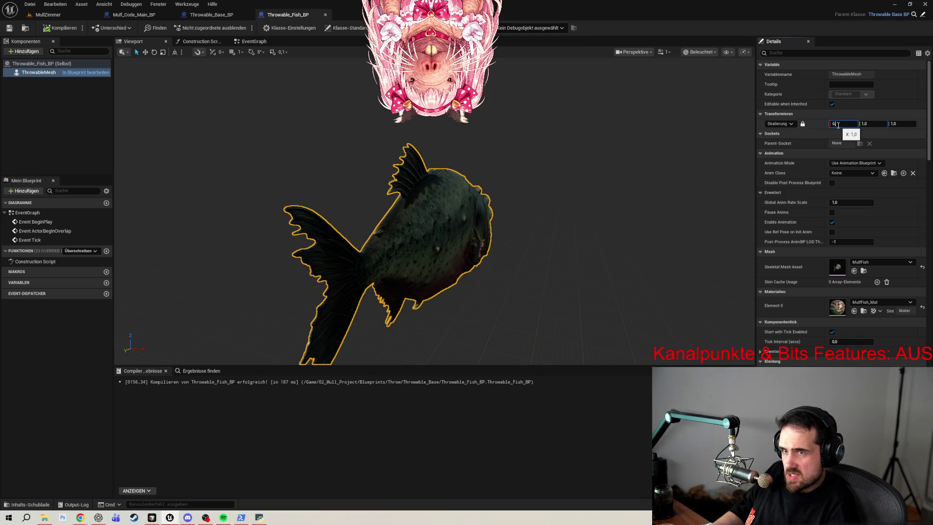
text(2)
key(Return)
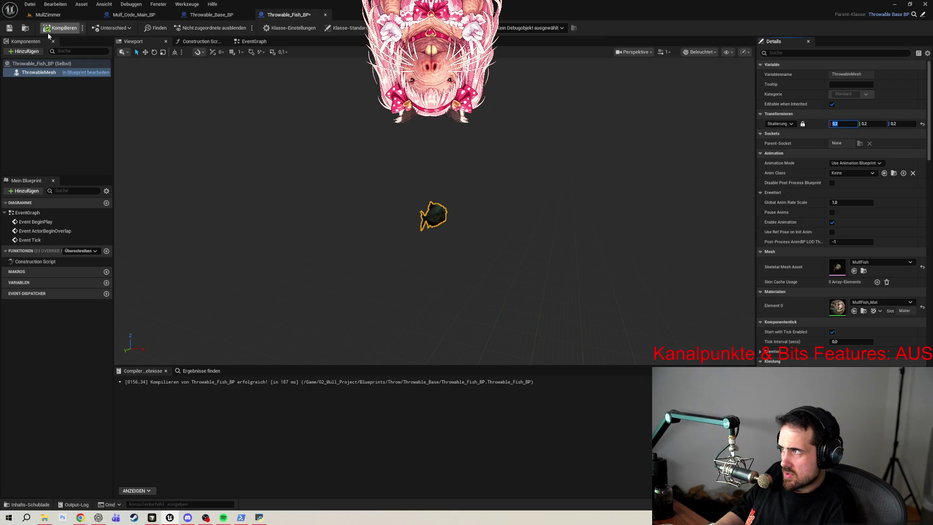
click(844, 123)
text(0.15)
key(Return)
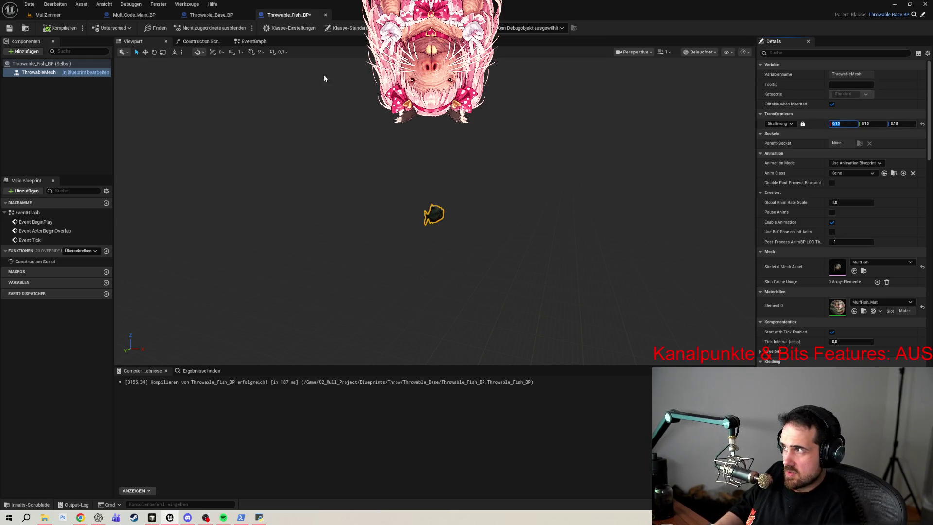
click(61, 29)
click(8, 30)
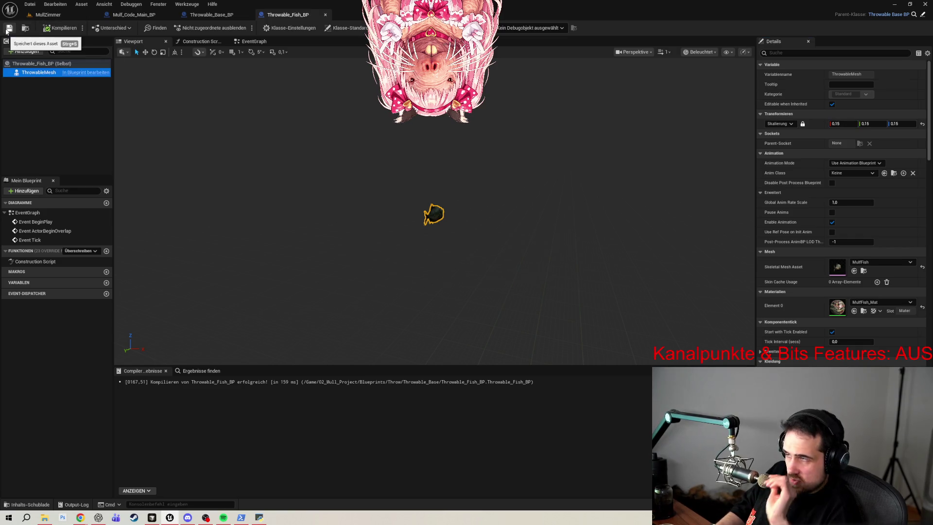
- Widen Throwable_Fish_BP's Details panel and scroll through the mesh properties
click(180, 18)
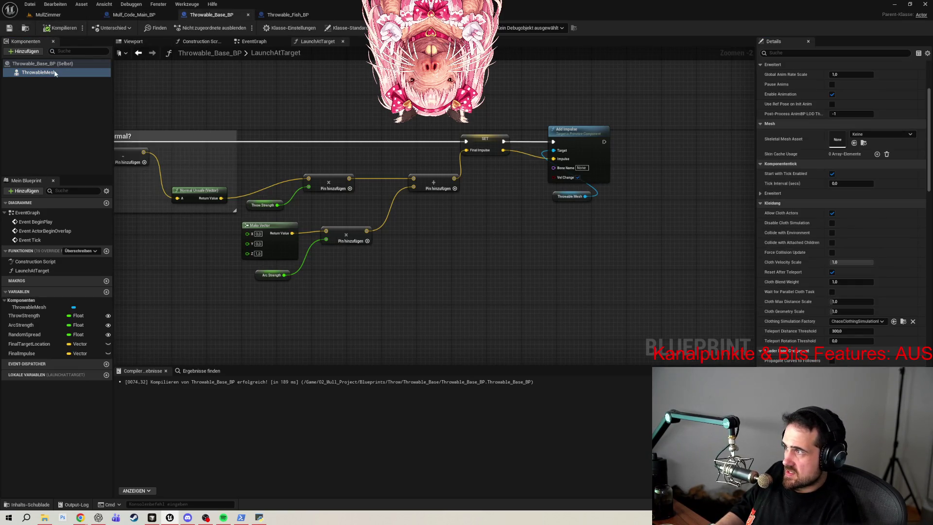
click(307, 15)
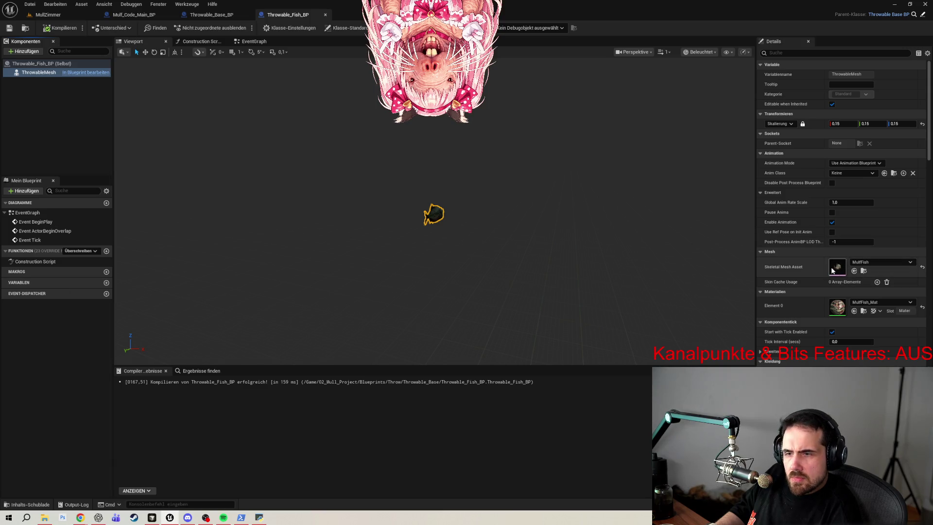
drag(755, 214, 715, 209)
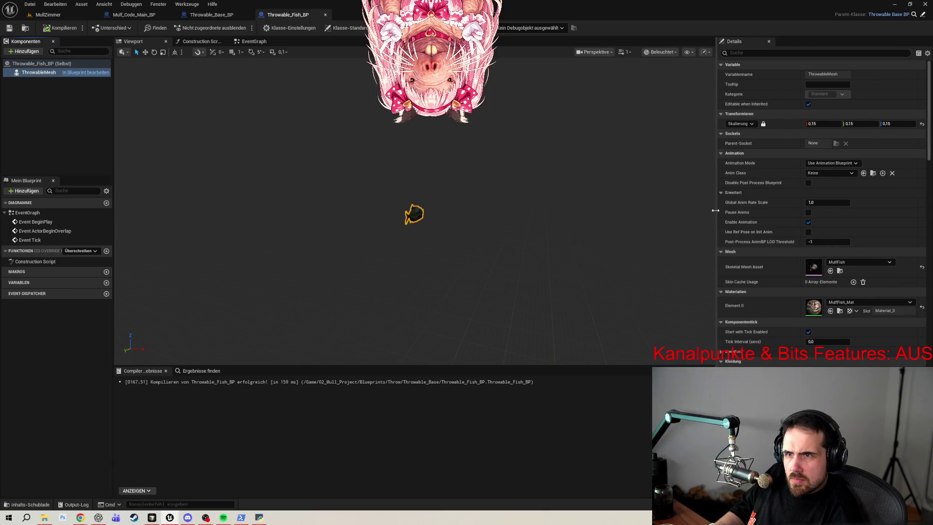
scroll(777, 199, down, 10)
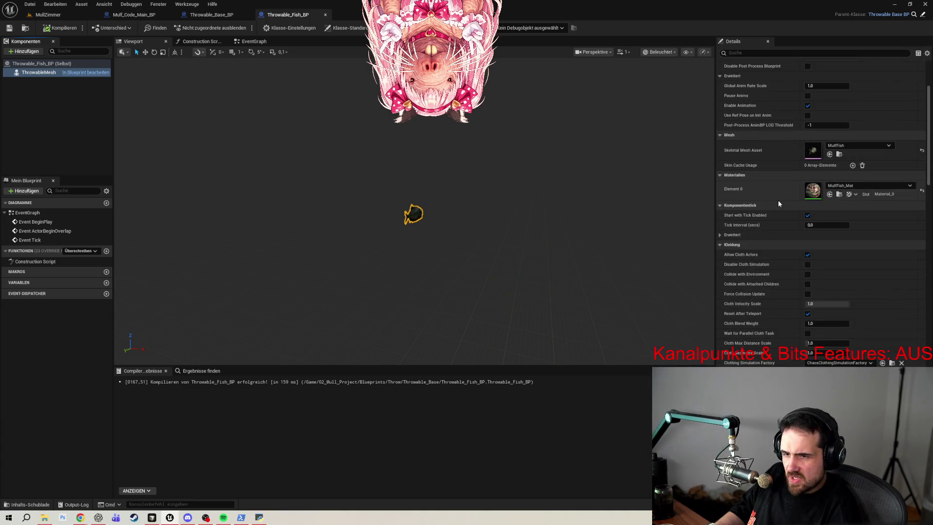
scroll(777, 199, down, 9)
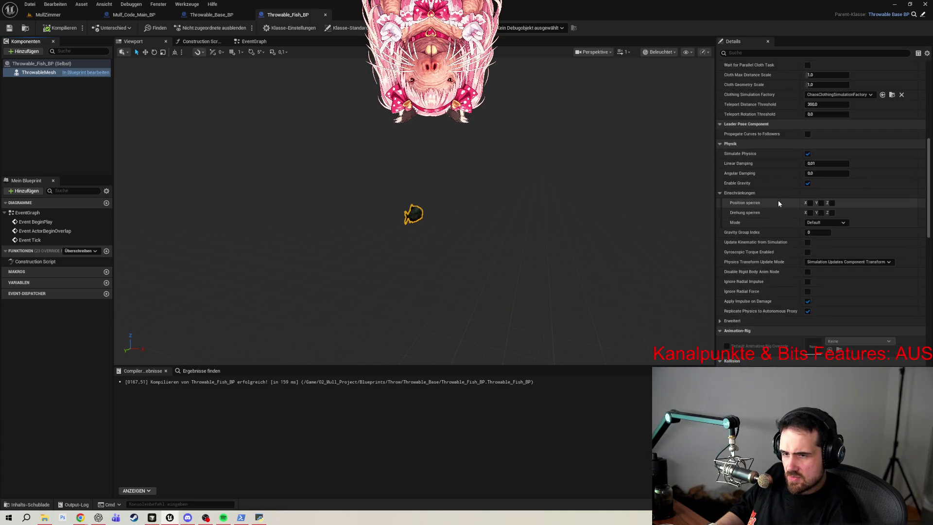
scroll(779, 203, up, 15)
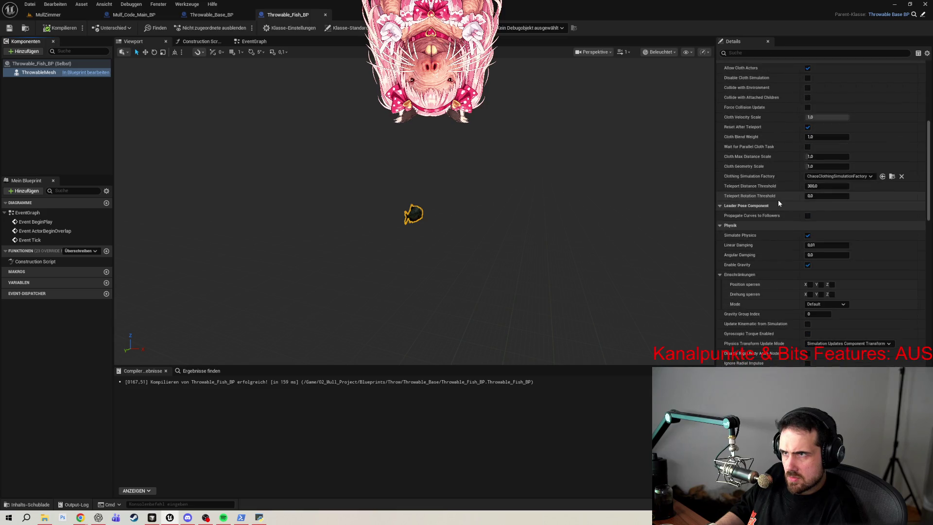
scroll(778, 199, up, 3)
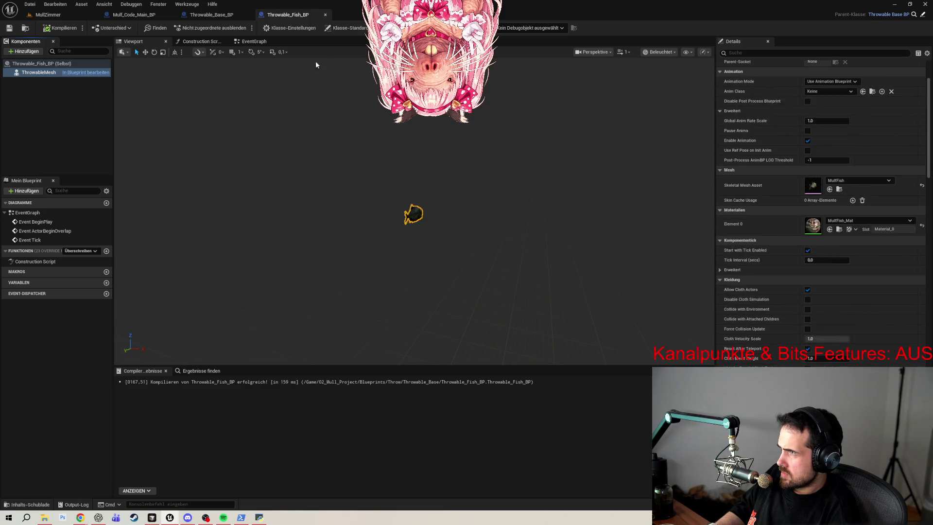
click(258, 41)
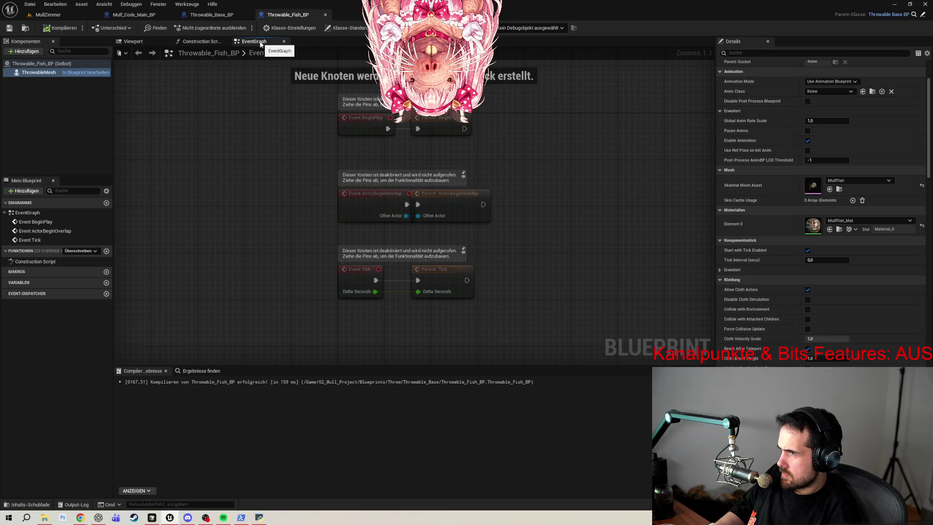
click(134, 42)
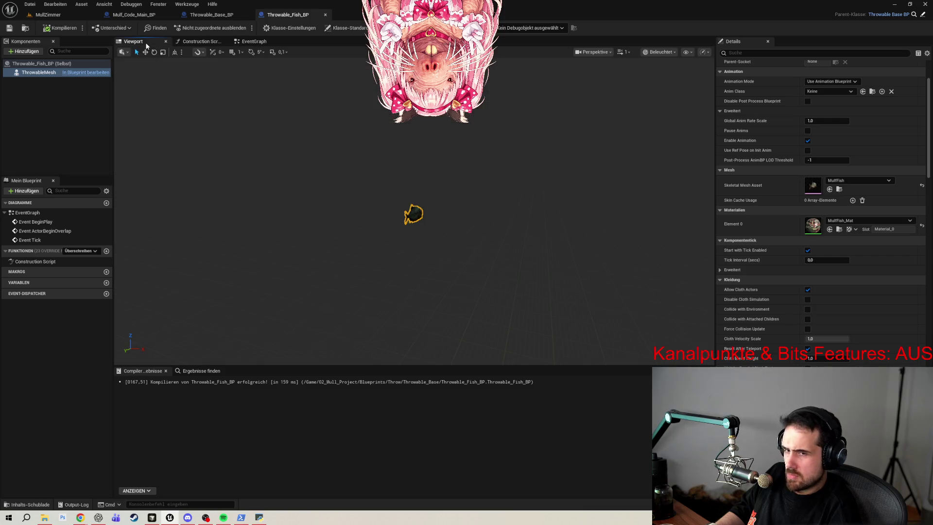
- Search ThrowableMesh's properties for 'arc', finding none, then clear the search
click(755, 52)
text(arc)
key(BackSpace)
key(BackSpace)
key(BackSpace)
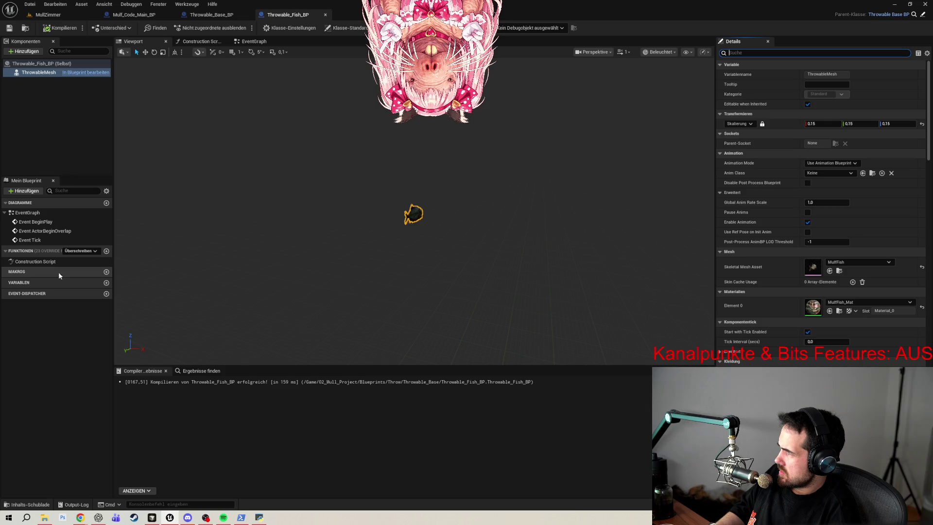
click(28, 86)
click(32, 73)
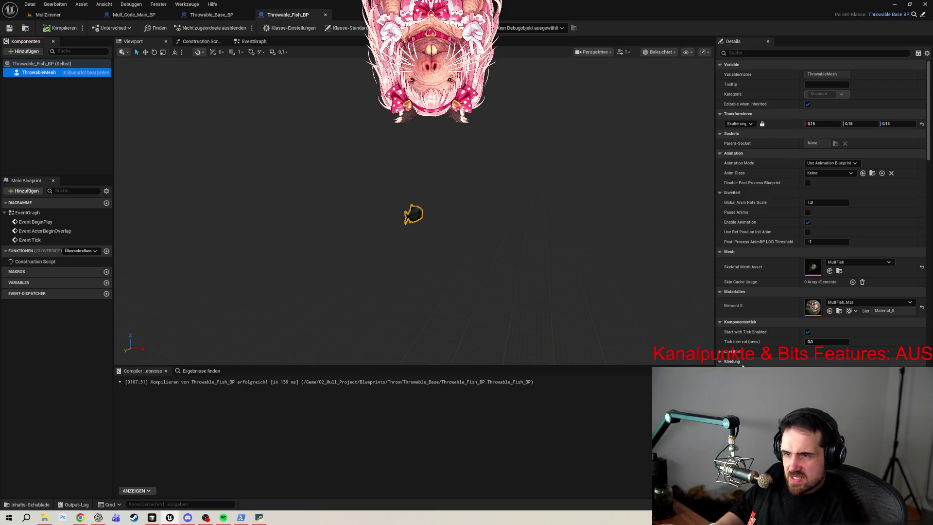
click(721, 352)
click(720, 351)
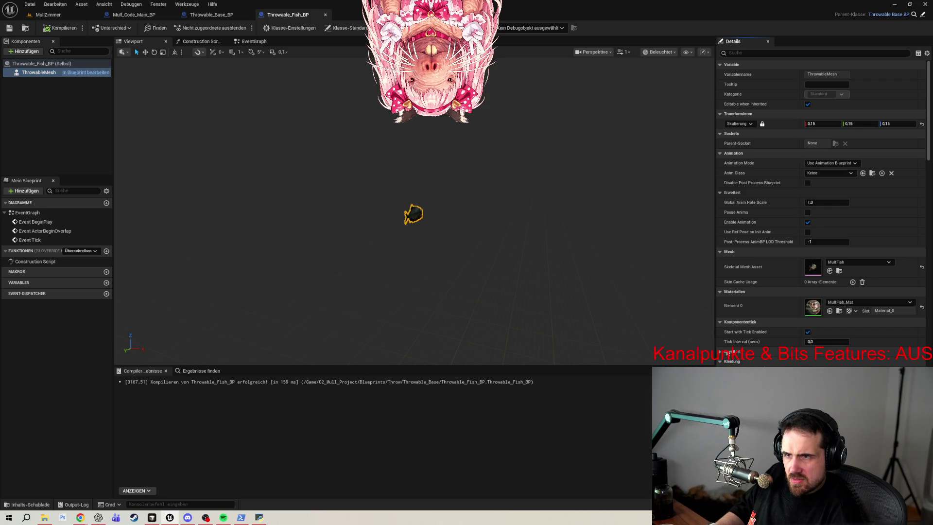
click(217, 15)
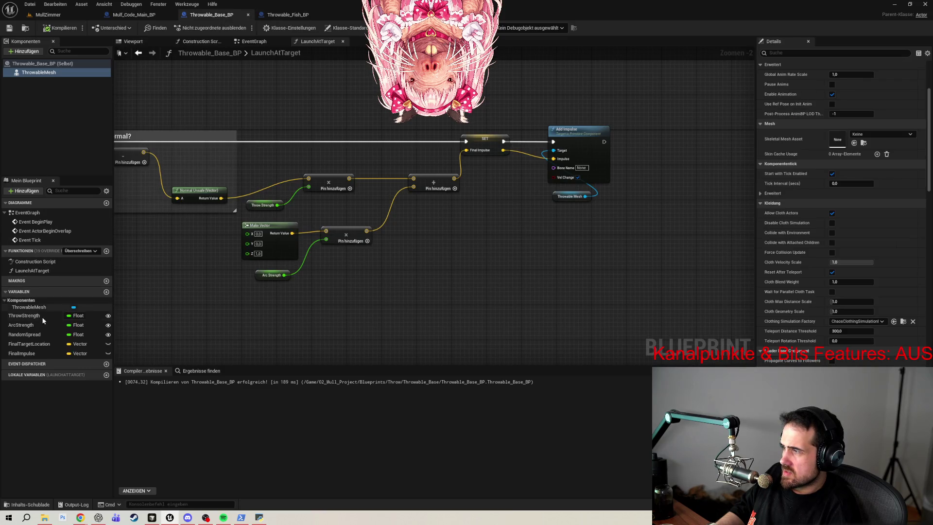
click(288, 15)
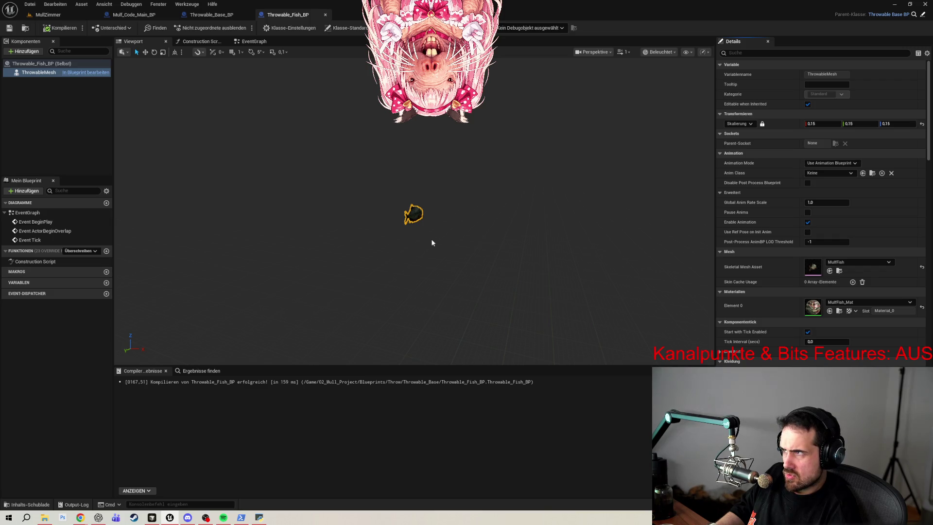
click(201, 41)
click(139, 42)
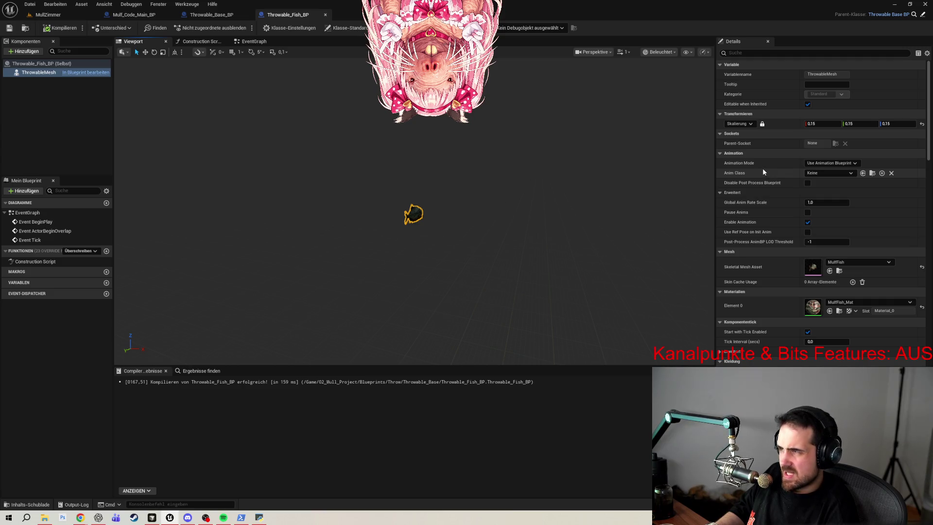
click(21, 87)
click(25, 75)
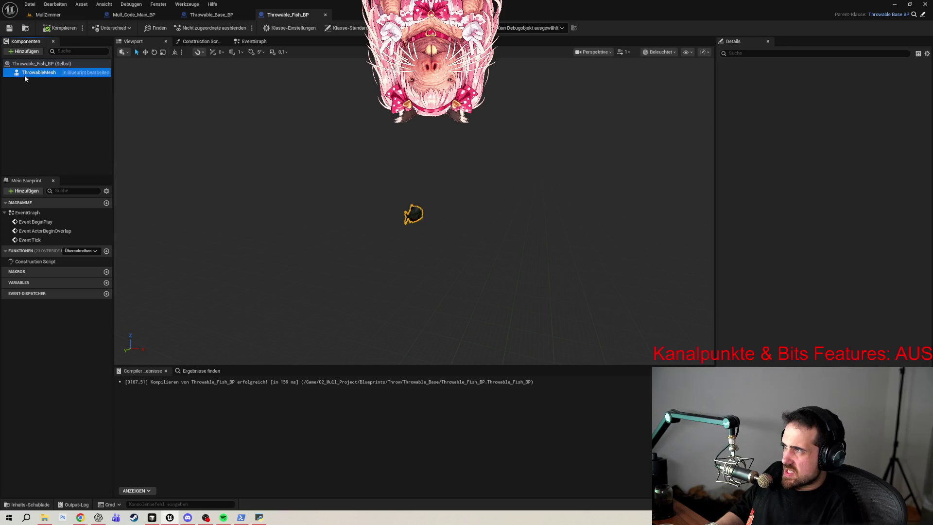
click(211, 15)
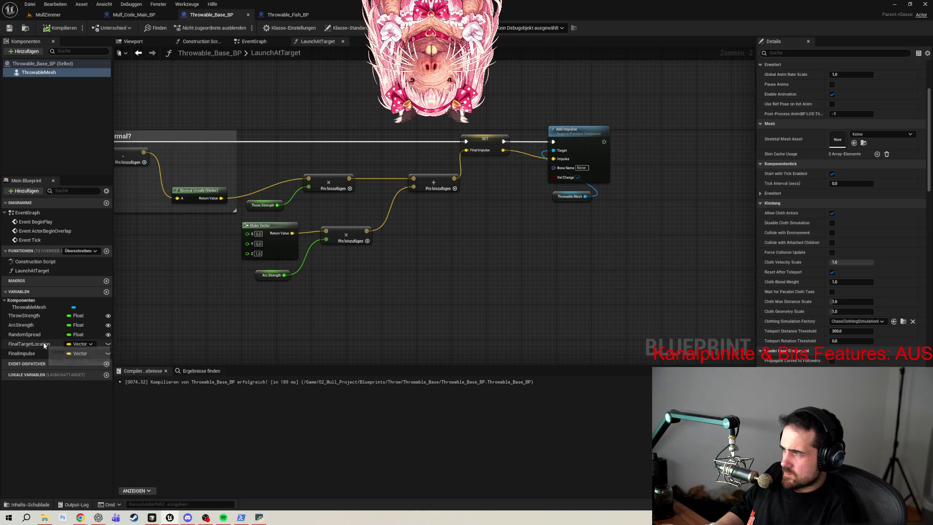
click(285, 17)
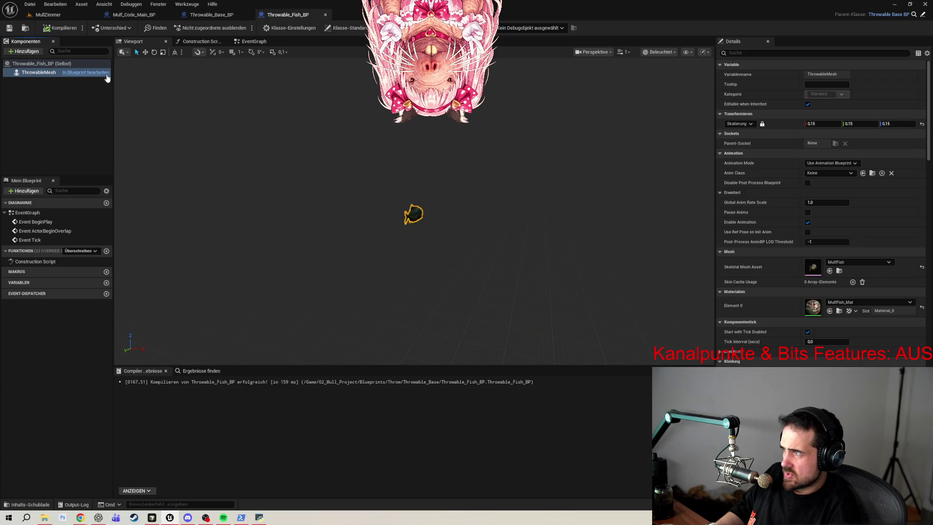
click(104, 73)
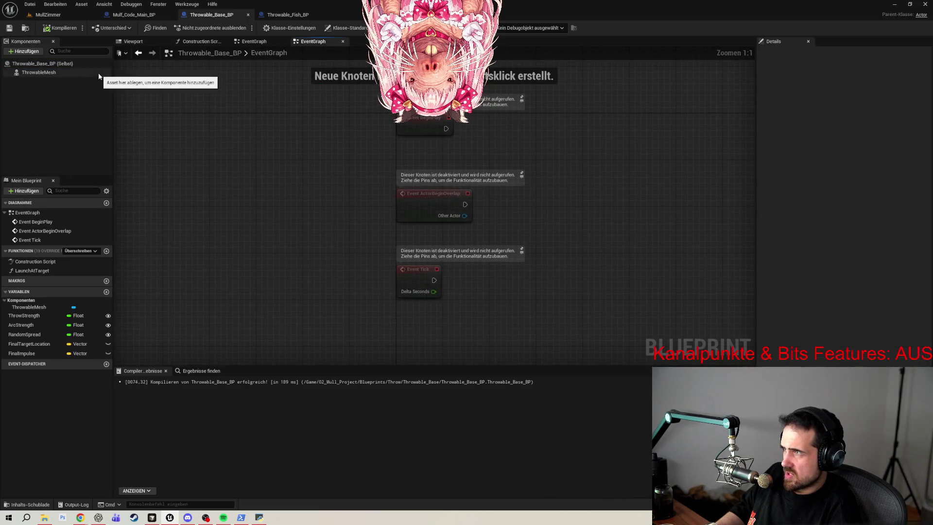
click(289, 15)
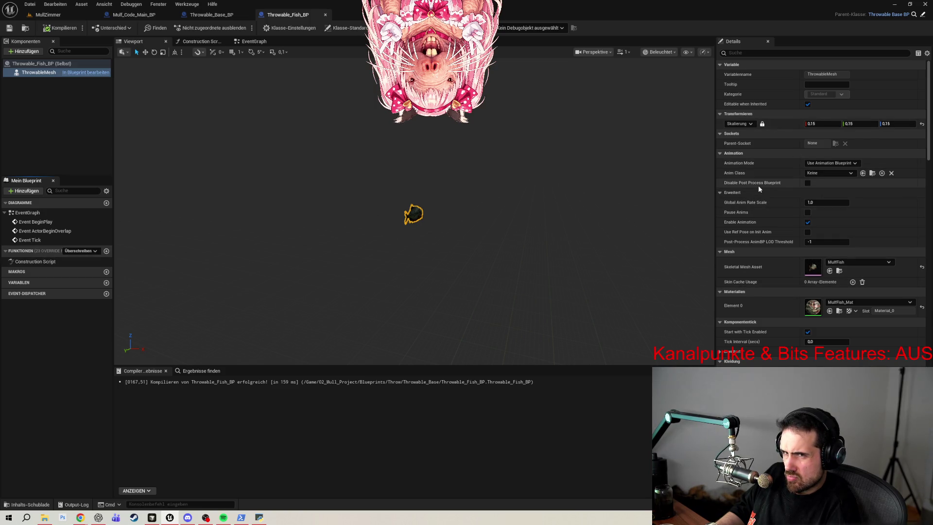
scroll(758, 183, down, 2)
scroll(760, 179, down, 3)
scroll(759, 178, down, 3)
scroll(759, 179, down, 3)
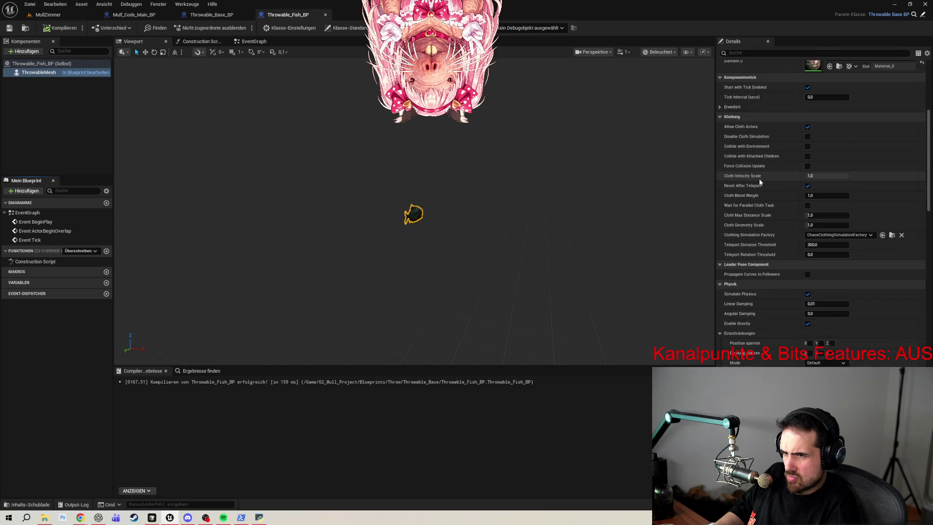
scroll(760, 179, down, 7)
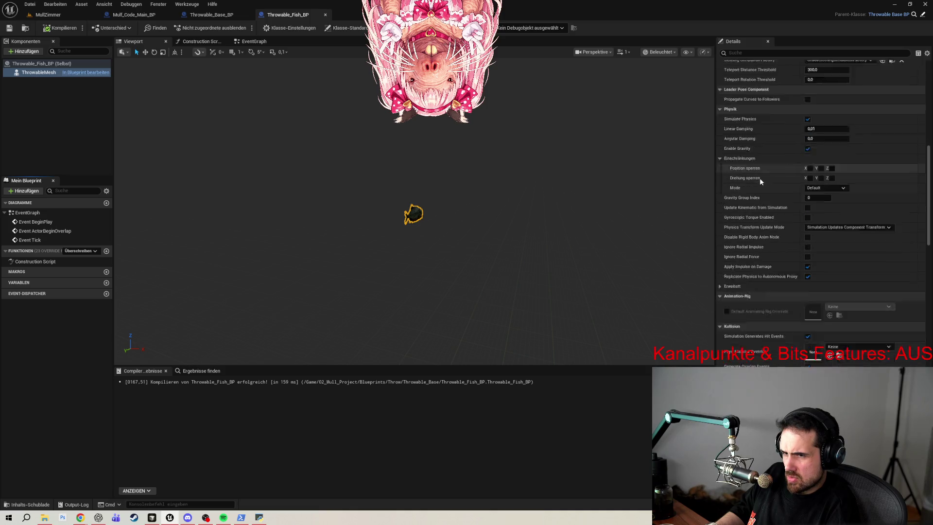
scroll(759, 178, down, 4)
scroll(760, 178, down, 4)
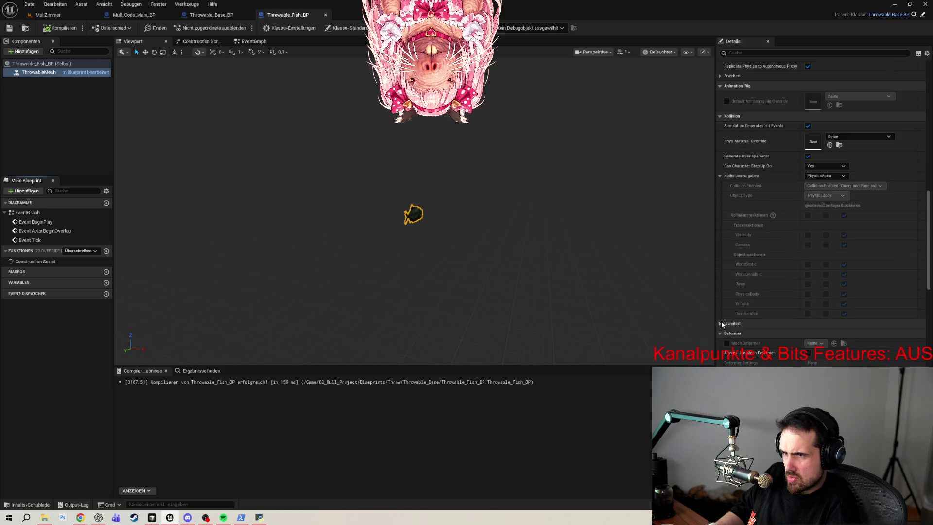
scroll(729, 316, down, 3)
scroll(738, 296, down, 6)
scroll(758, 280, down, 5)
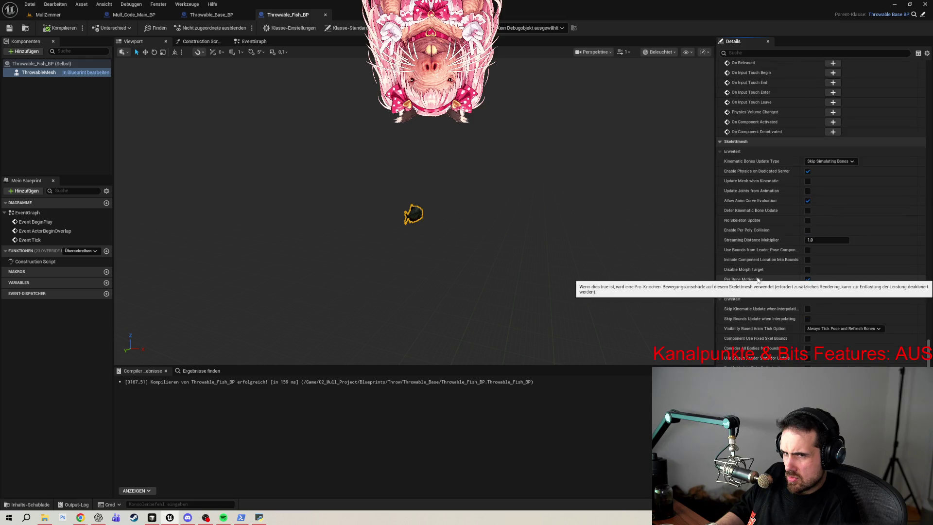
scroll(758, 280, down, 5)
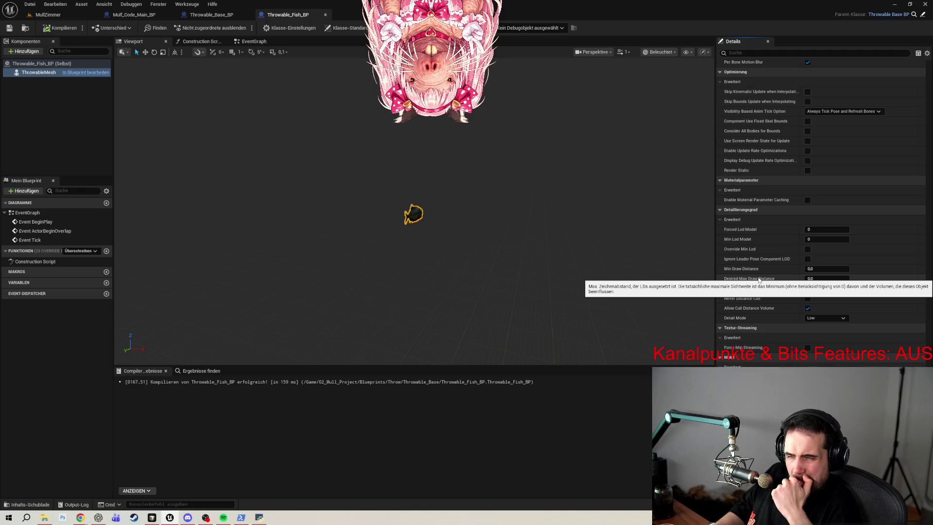
scroll(417, 242, up, 3)
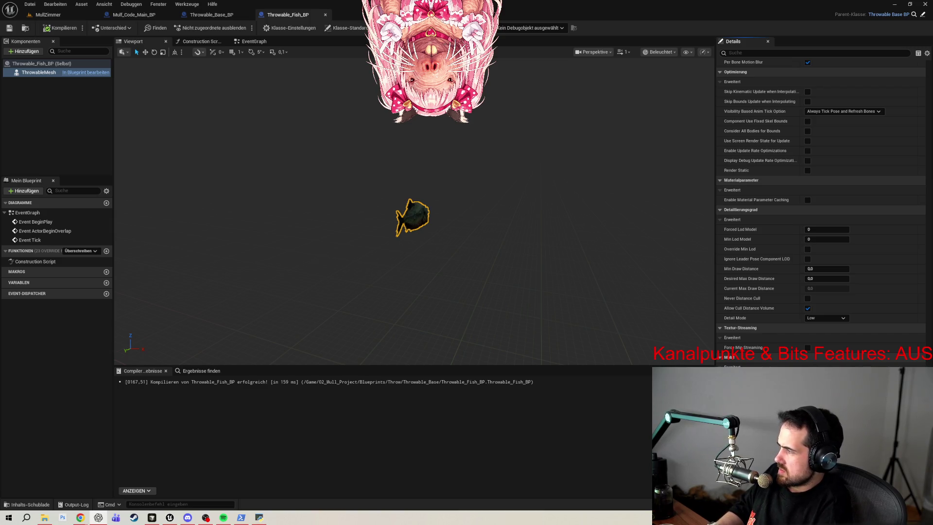
- Tick 'Beim Spawnen offenlegen' on ArcStrength, recompile Throwable_Base_BP, and return to Throwable_Fish_BP
click(211, 15)
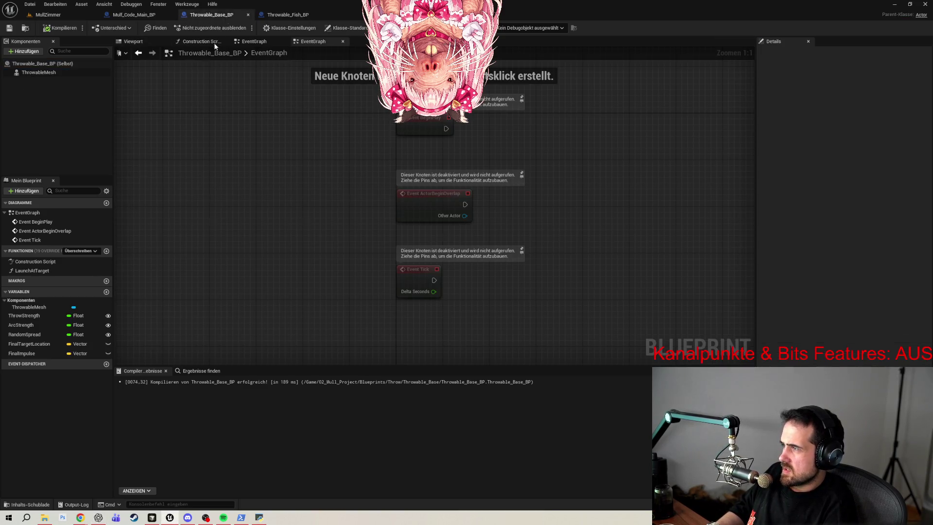
click(33, 325)
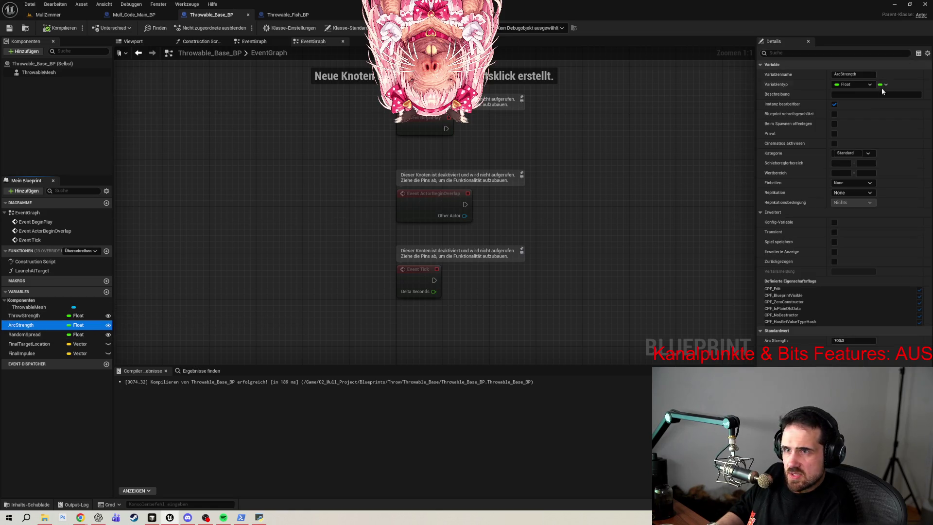
click(834, 124)
click(61, 28)
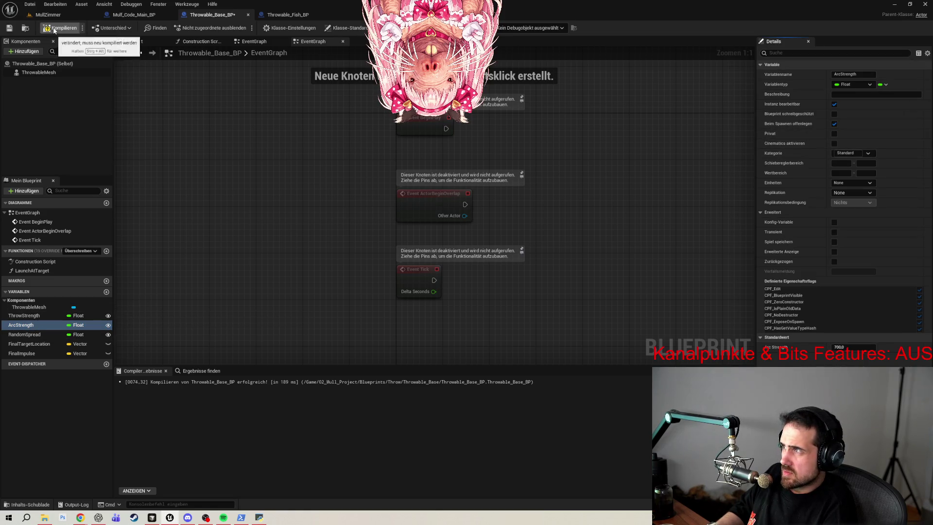
click(288, 15)
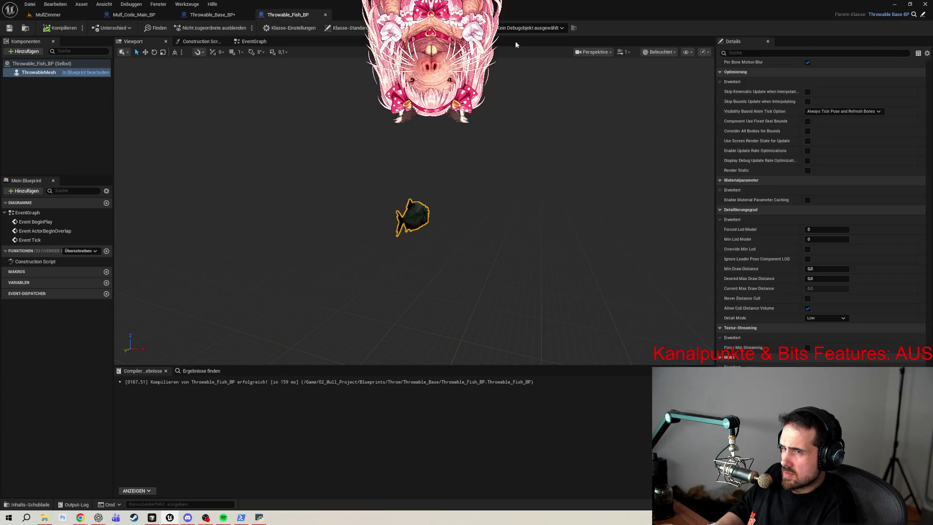
click(213, 15)
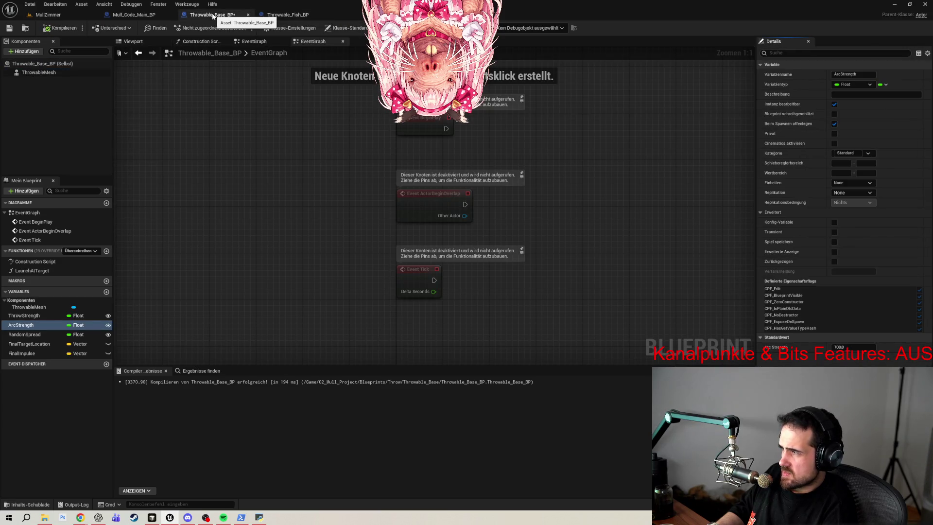
click(288, 15)
click(775, 52)
- Recompile Throwable_Fish_BP and search ThrowableMesh's Details for 'arc', confirming no such property
text(arc)
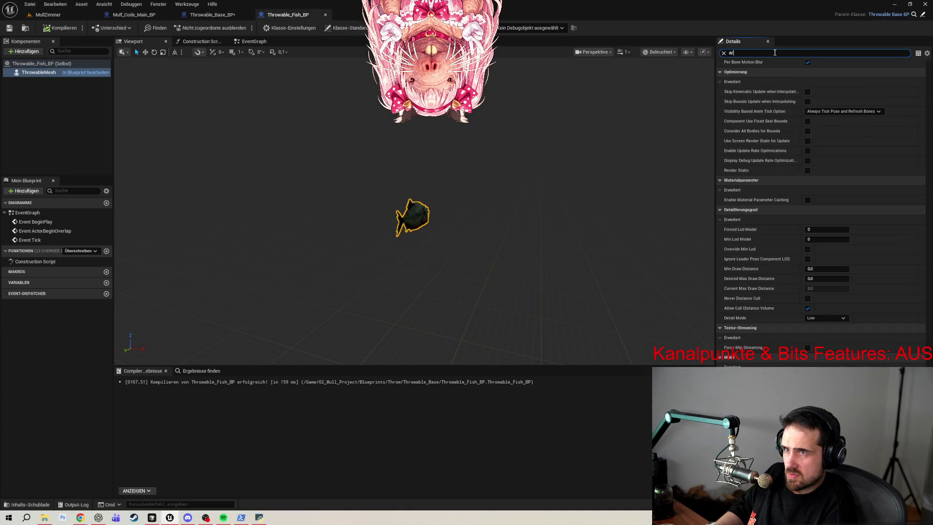
key(BackSpace)
key(BackSpace)
key(BackSpace)
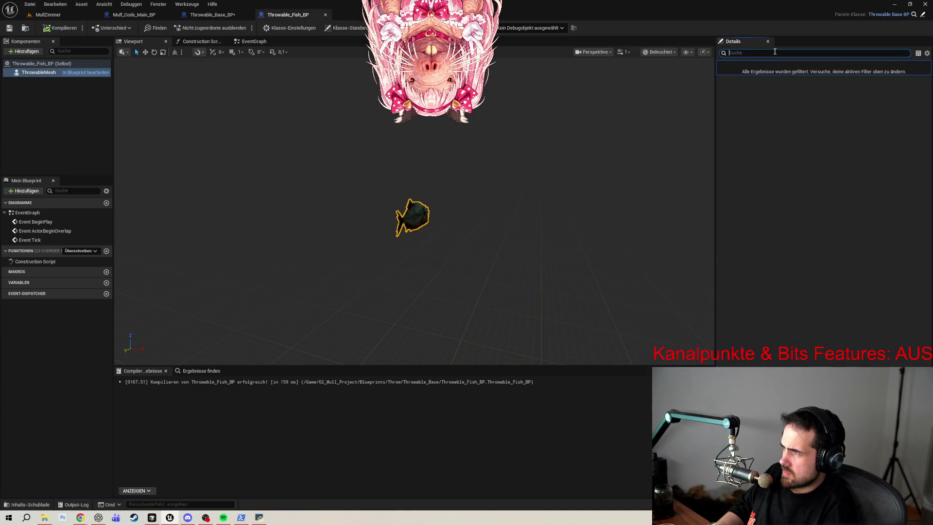
click(46, 30)
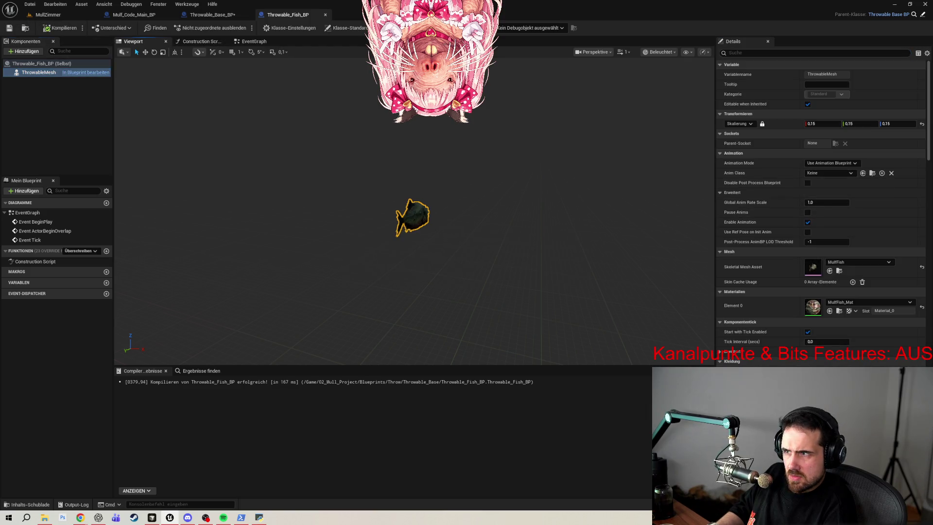
click(42, 83)
click(39, 72)
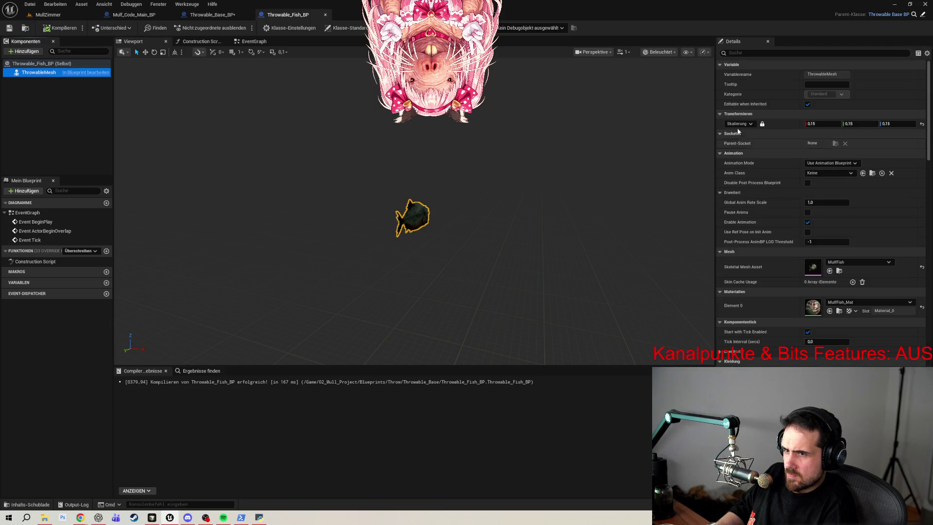
click(743, 54)
text(arc)
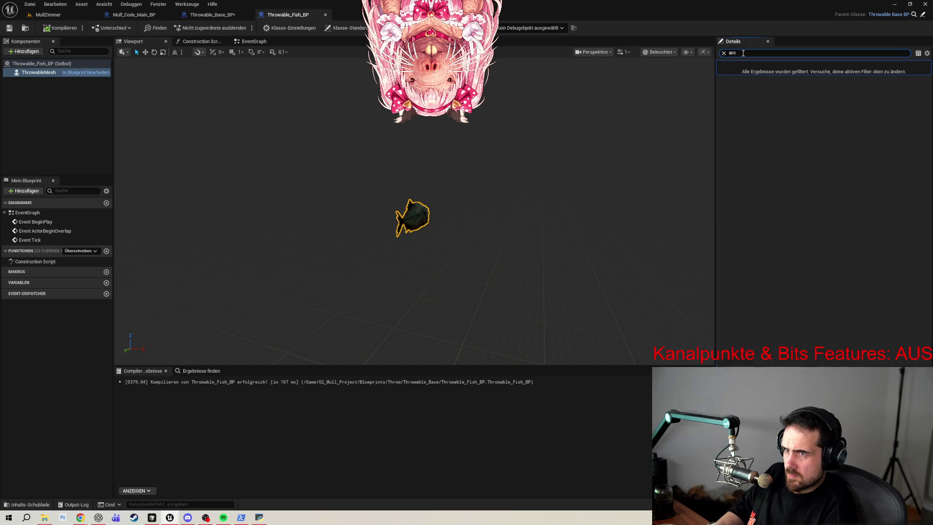
key(BackSpace)
key(BackSpace)
key(BackSpace)
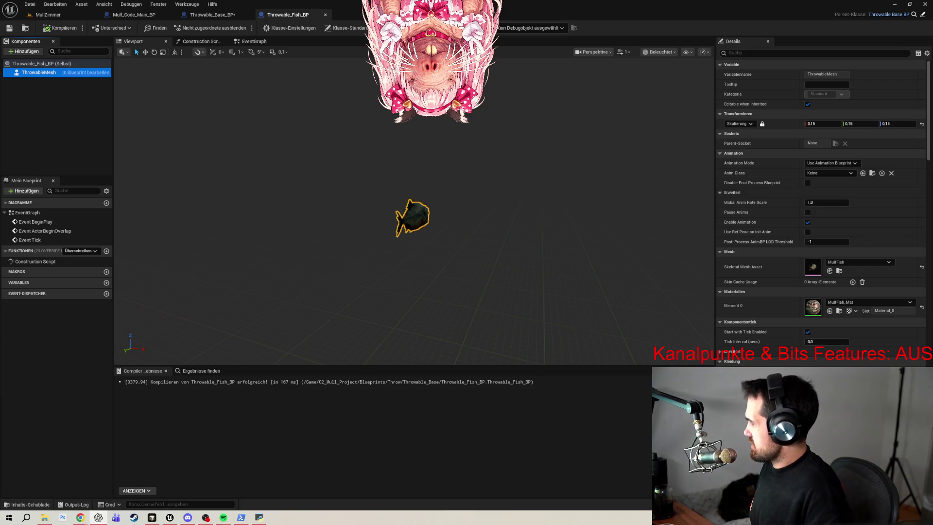
click(40, 97)
click(27, 72)
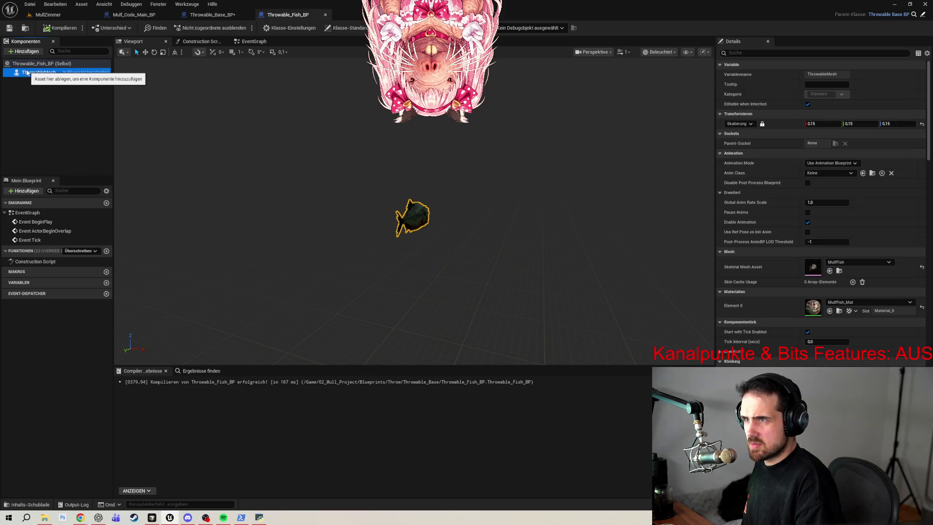
click(206, 14)
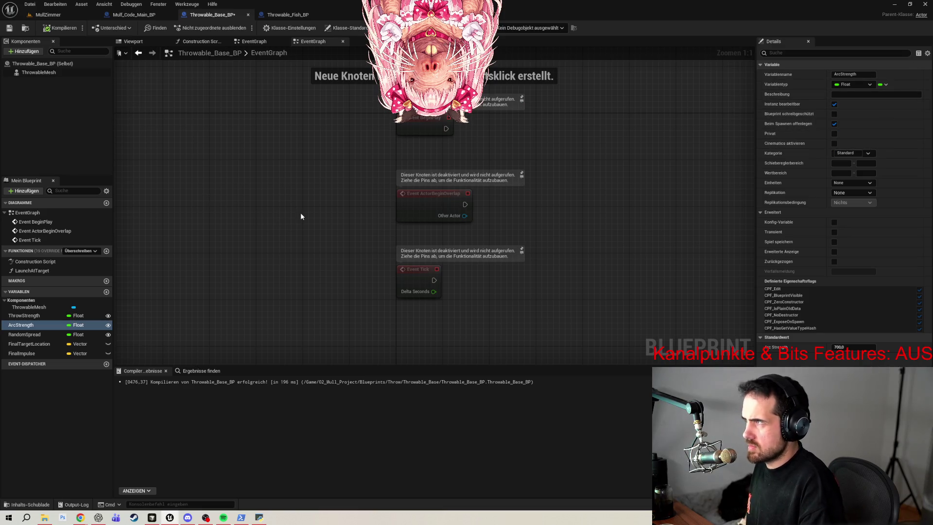
key(Print)
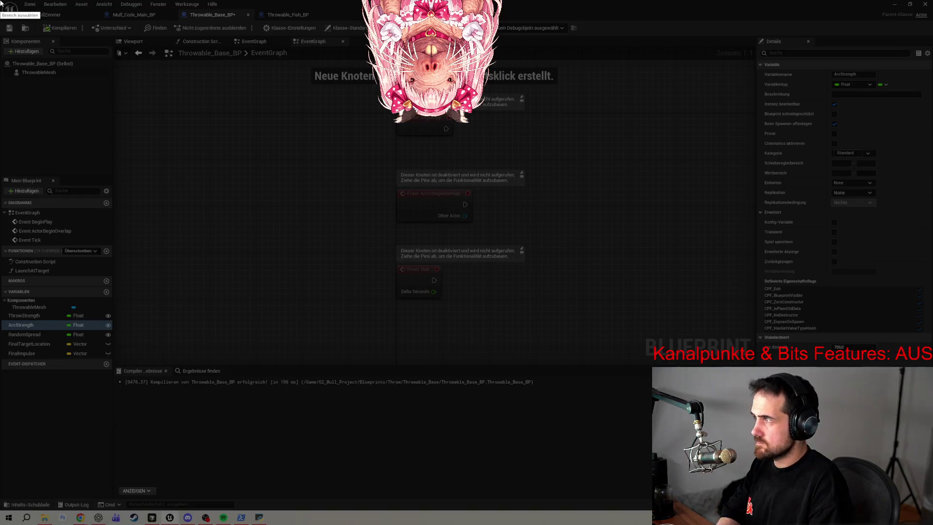
mouse_move(401, 282)
mouse_down()
mouse_move(890, 422)
mouse_move(927, 421)
mouse_up()
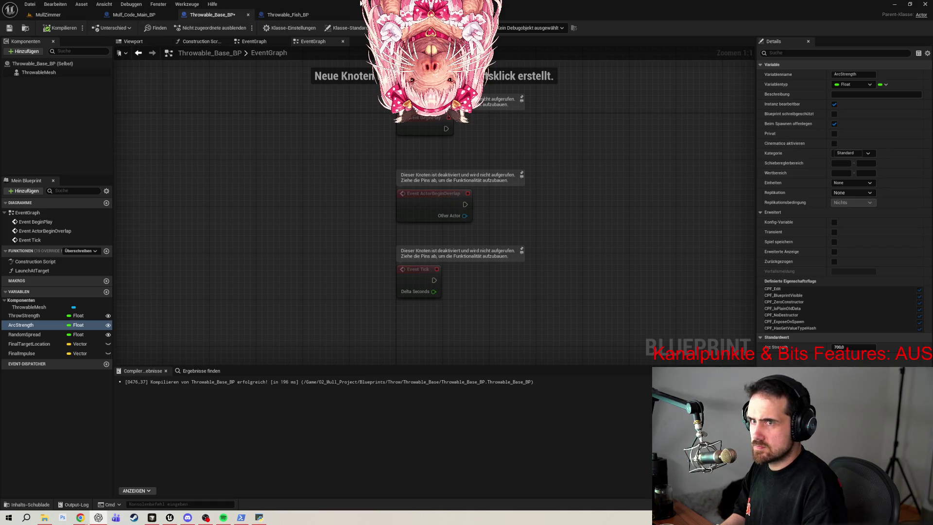
click(288, 16)
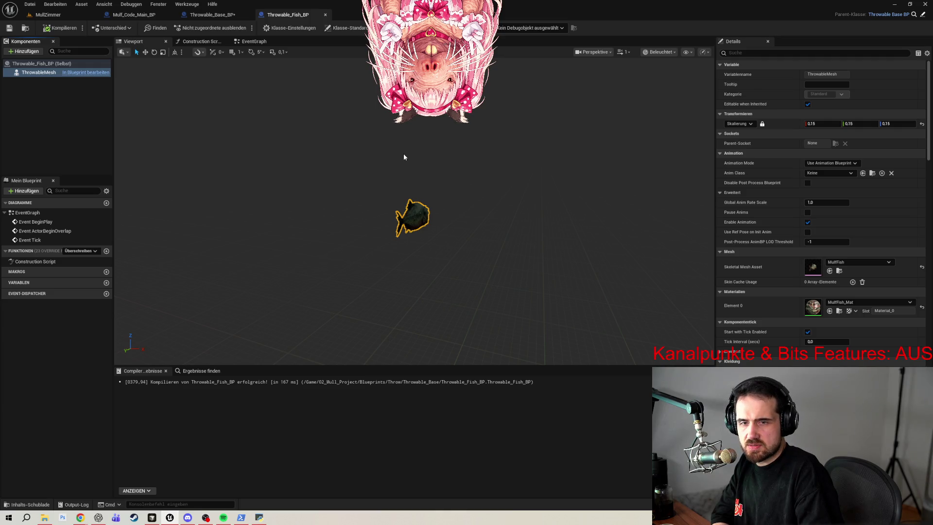
key(Print)
drag(825, 431, 926, 446)
key(ctrl+c)
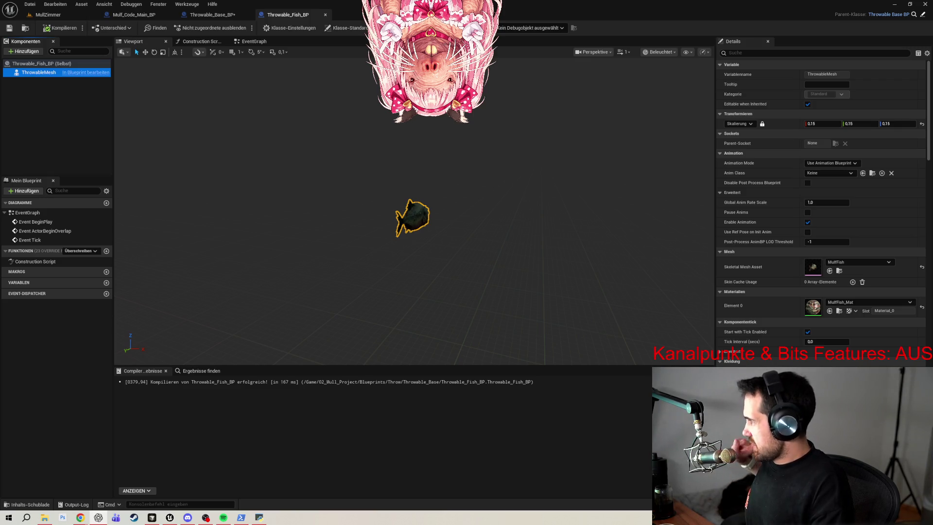
click(213, 14)
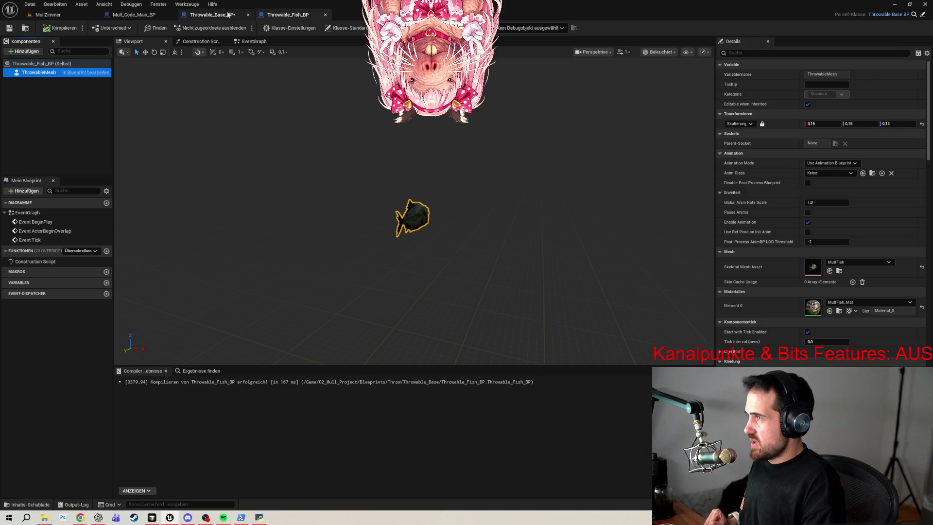
- Save Throwable_Base_BP and set ThrowStrength's category to 'Throw Settings'
click(10, 27)
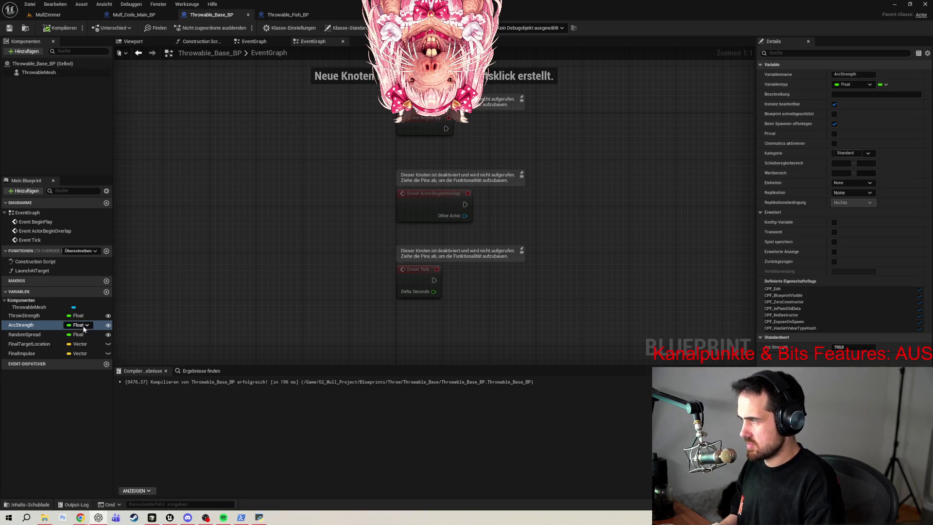
click(24, 315)
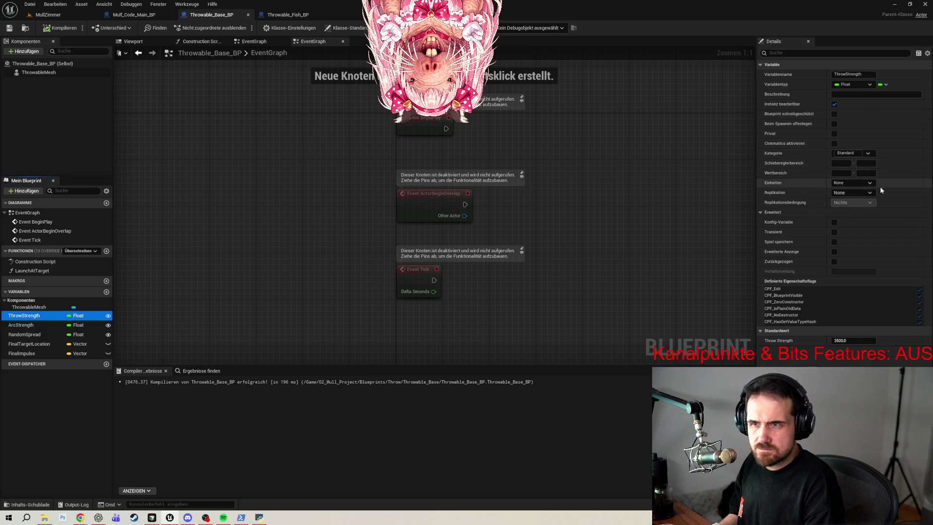
click(850, 155)
key(ctrl+v)
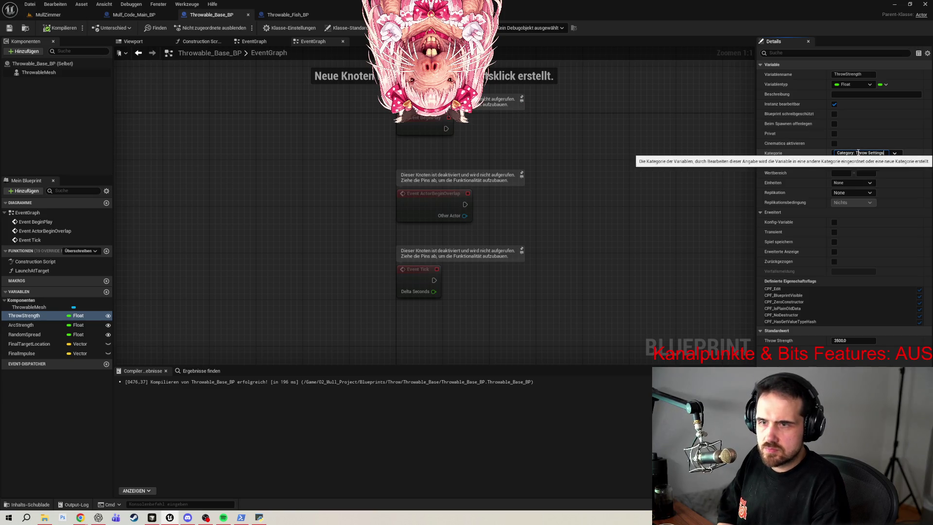
drag(855, 153, 806, 160)
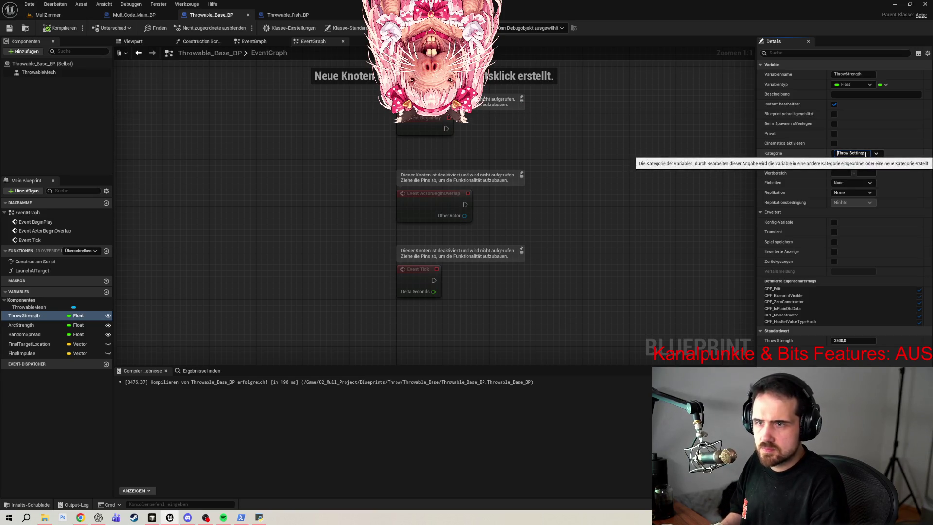
key(BackSpace)
key(Return)
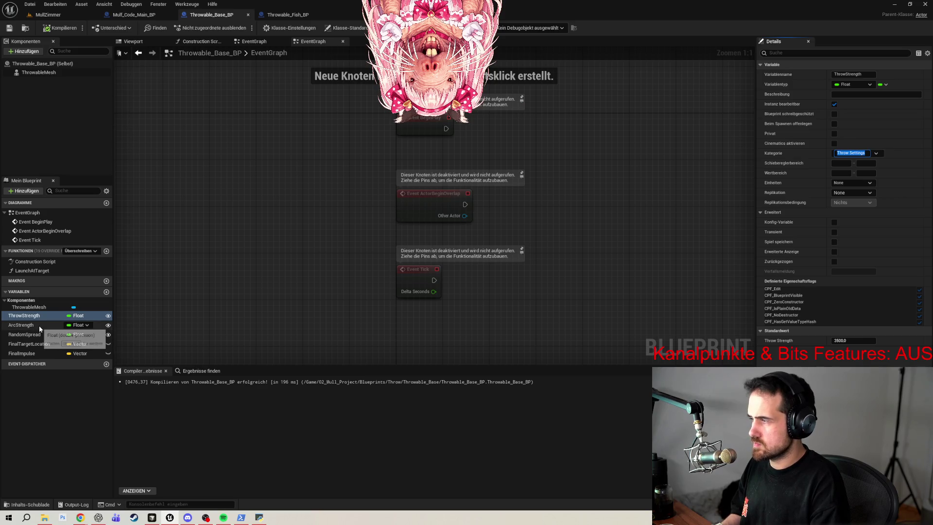
- Put ArcStrength and RandomSpread into the Throw Settings category too
click(38, 330)
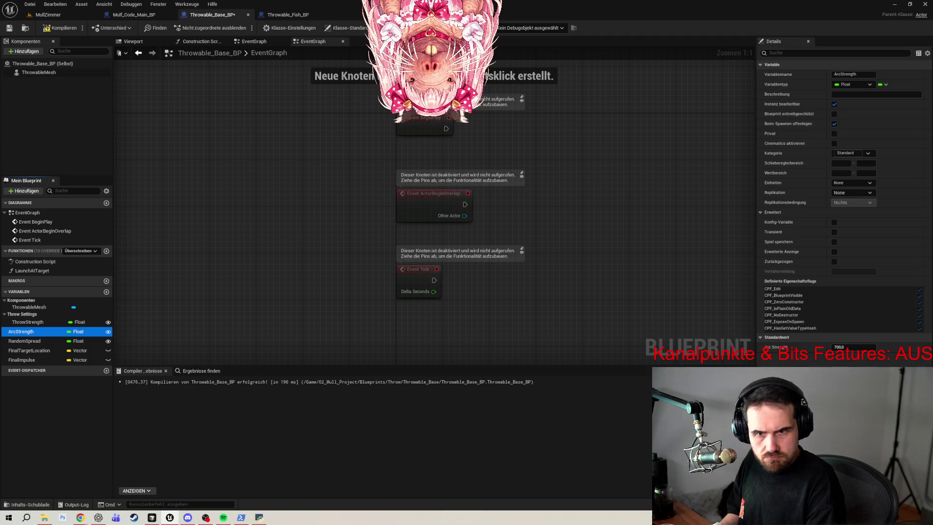
click(868, 153)
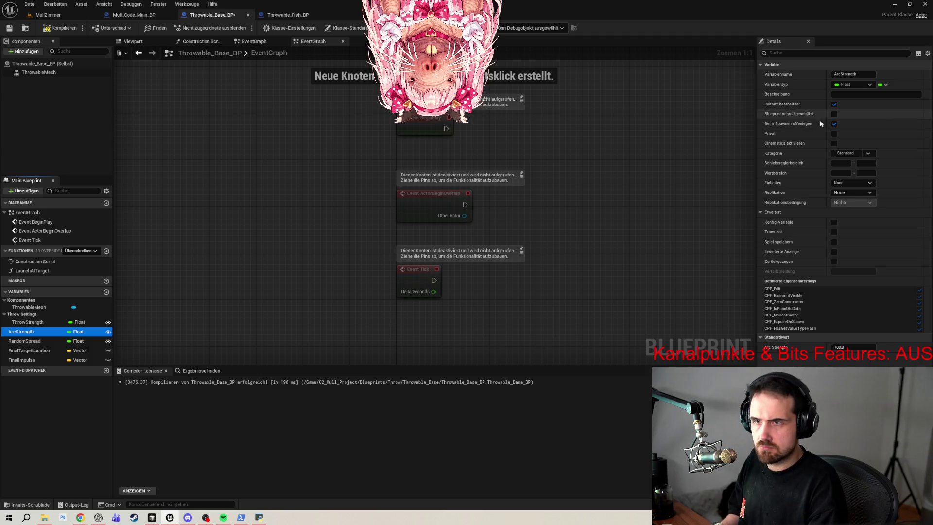
click(851, 127)
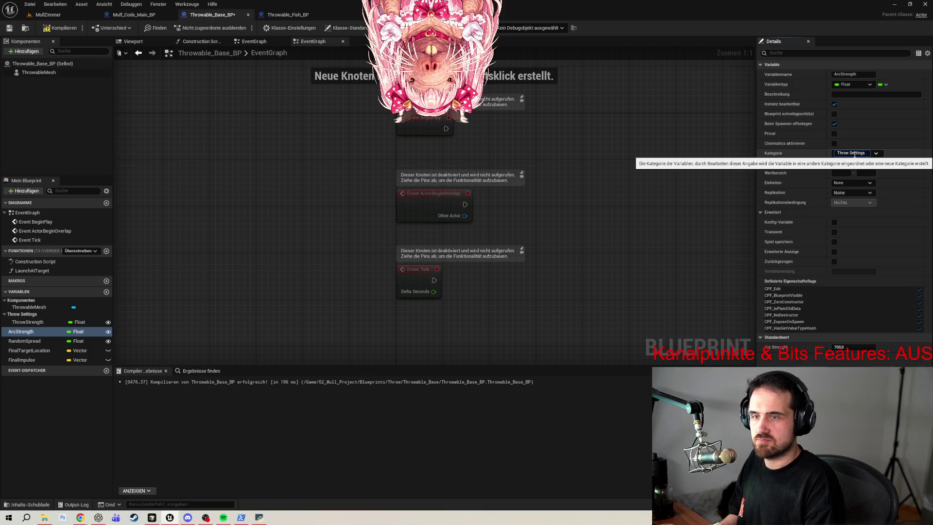
click(37, 343)
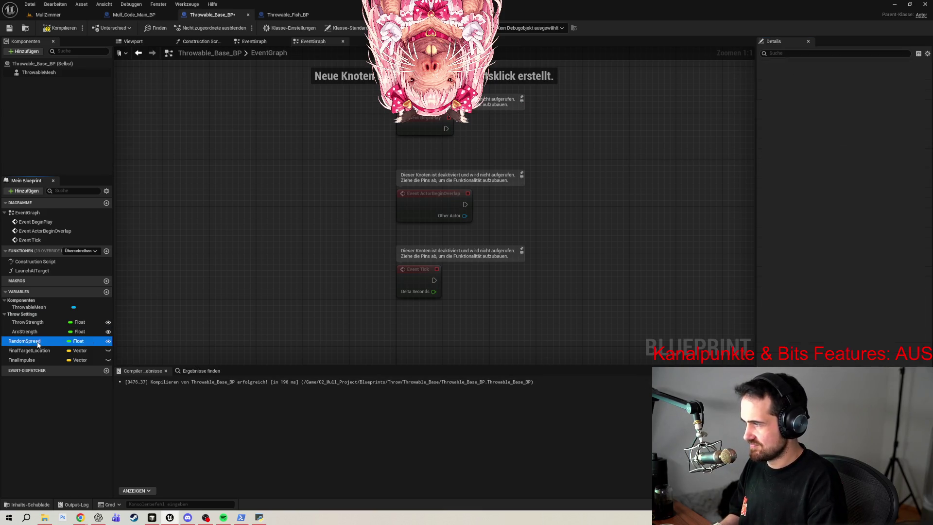
click(857, 153)
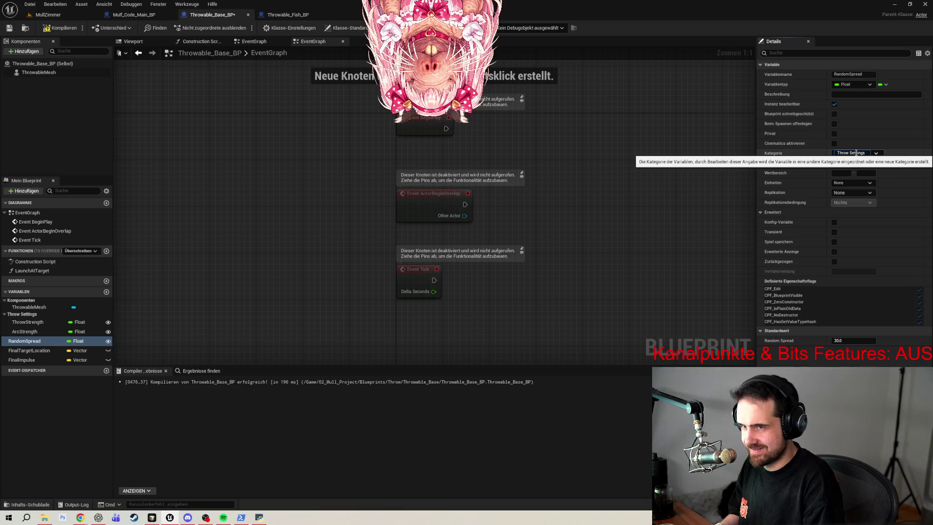
key(Return)
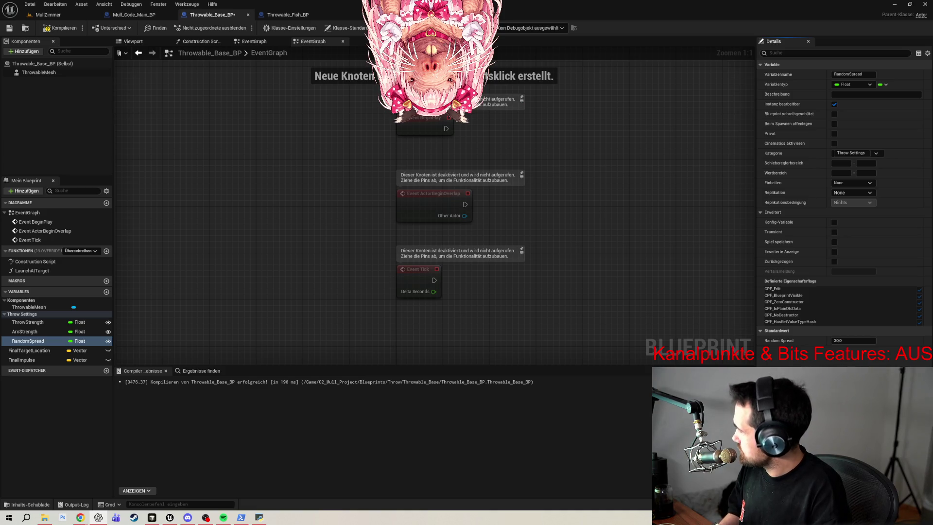
click(98, 518)
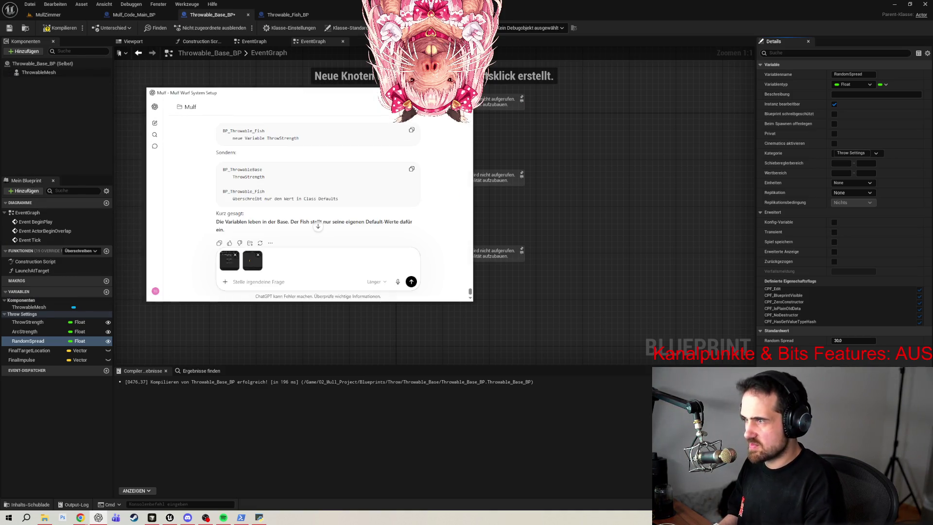
- Maximize ChatGPT, read its advice on overriding the fish's base variables, then return to Unreal
key(super+Up)
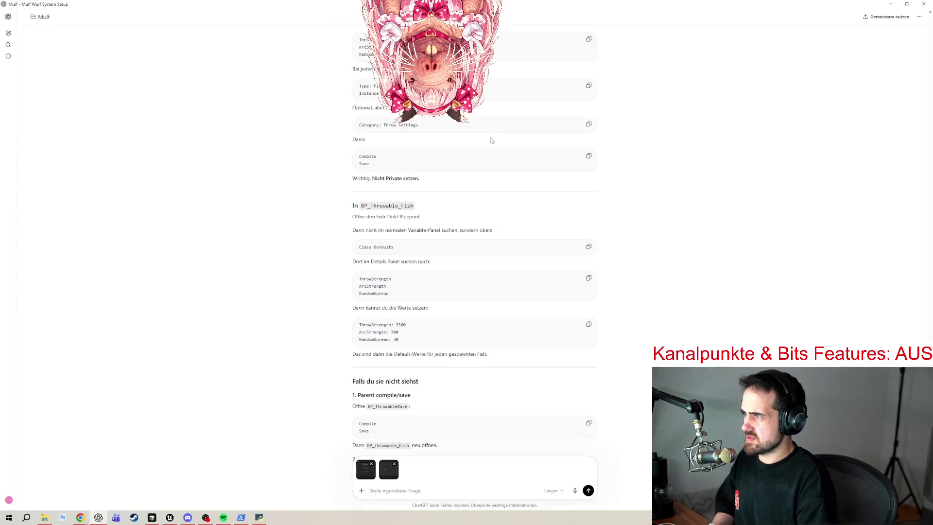
scroll(500, 171, down, 1)
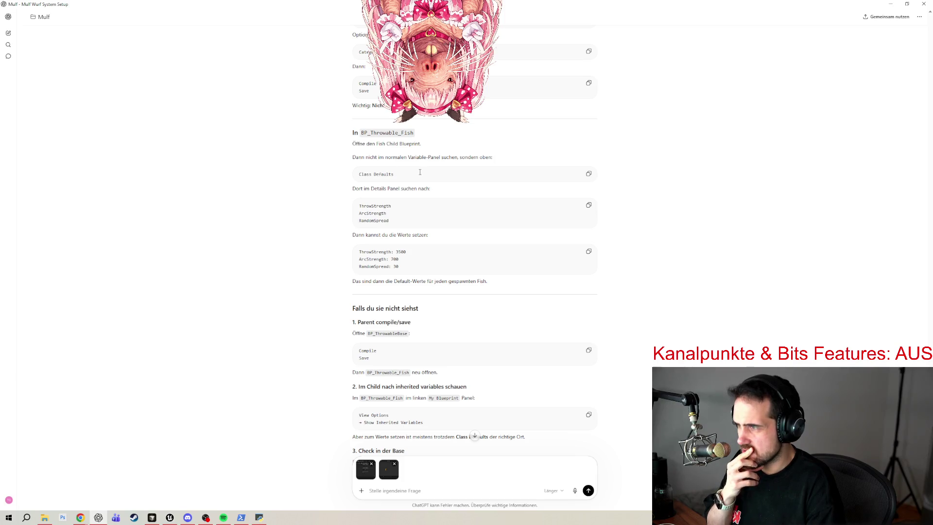
click(171, 519)
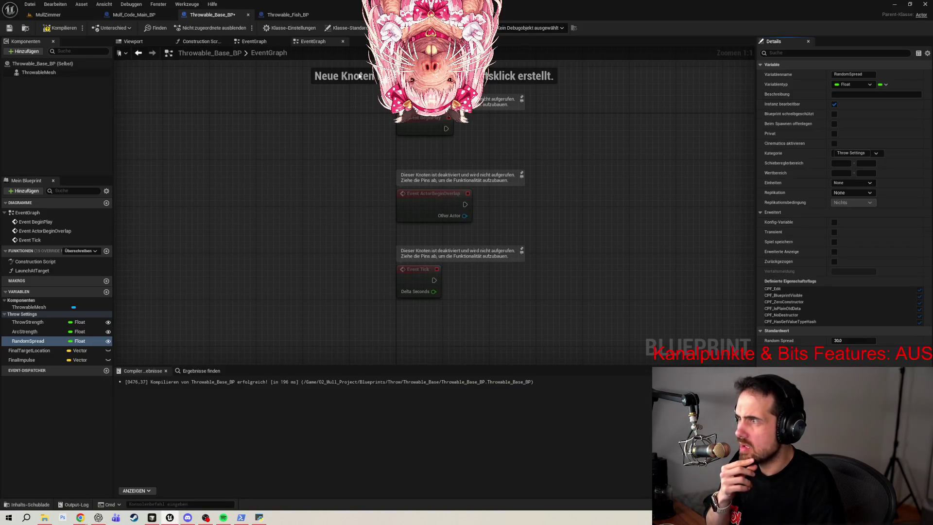
- Review Throwable_Base_BP's class settings, then its defaults: Throw Strength 3500, Arc Strength 700, Random Spread 30
click(291, 28)
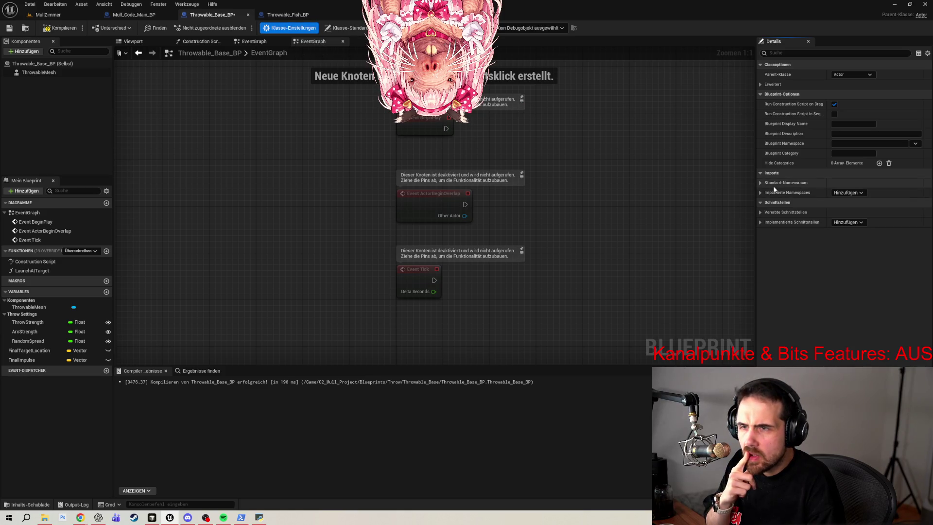
click(761, 86)
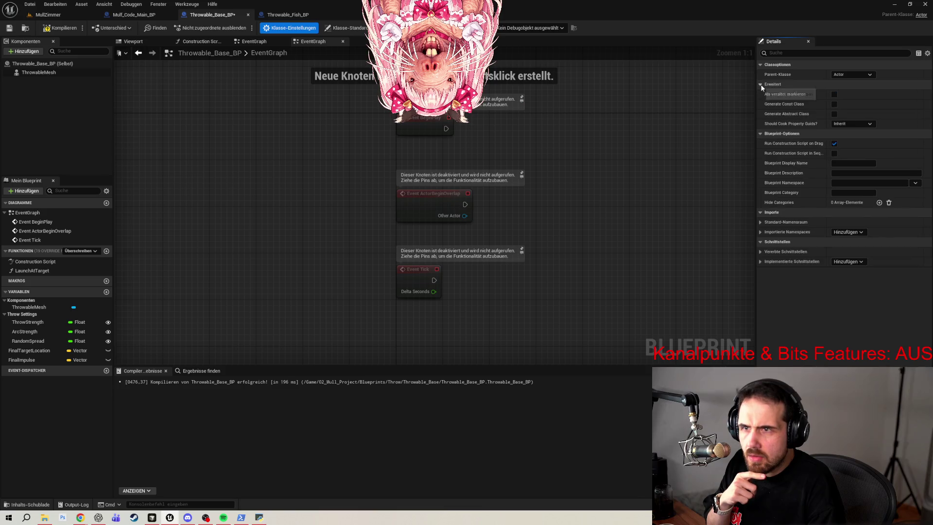
click(760, 251)
click(760, 271)
click(760, 223)
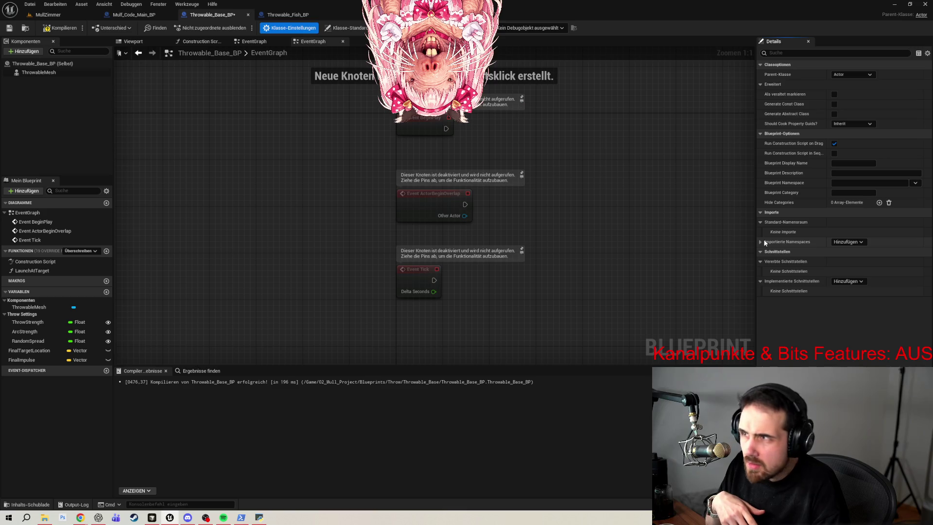
click(361, 28)
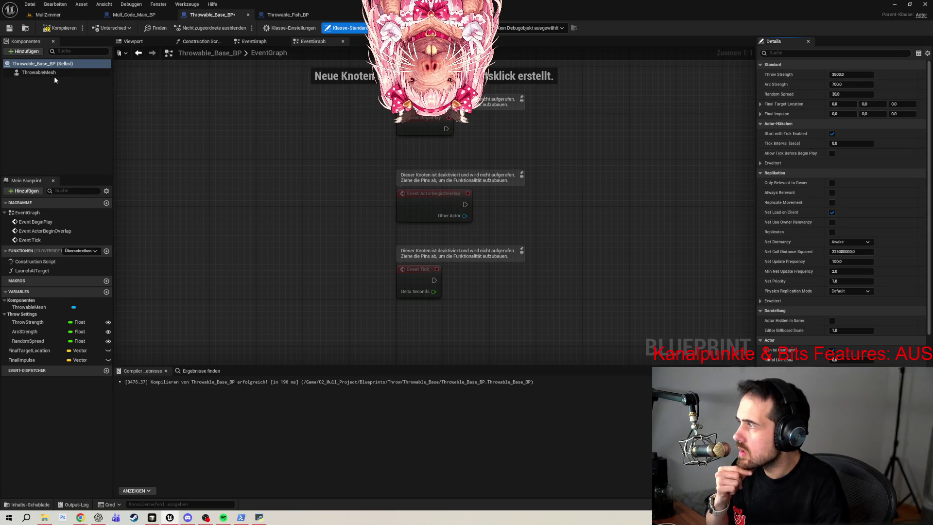
click(281, 15)
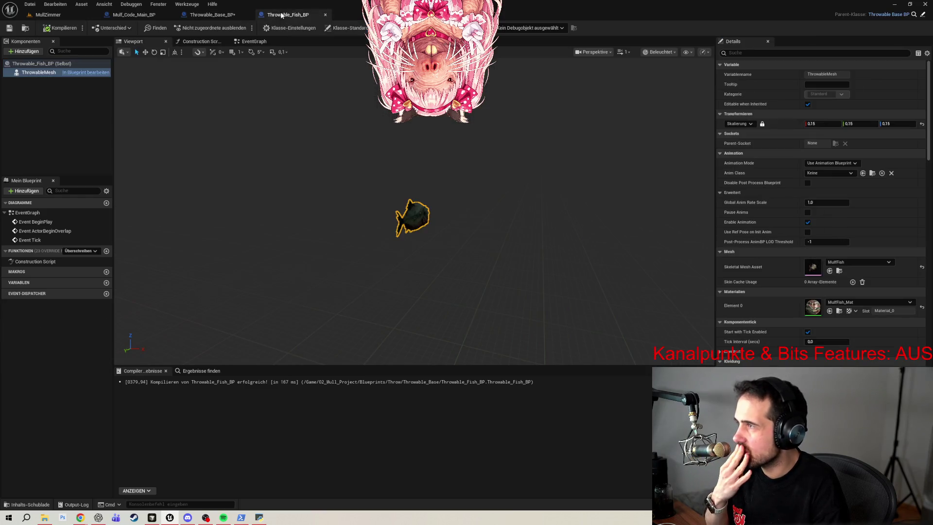
- Override Random Spread to 31 in Throwable_Fish_BP's Class Defaults and compile
click(346, 29)
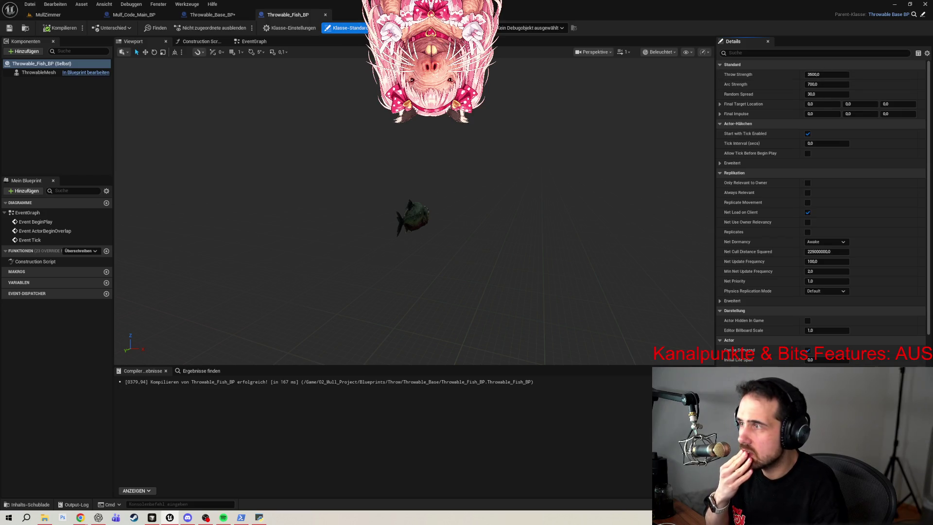
click(282, 29)
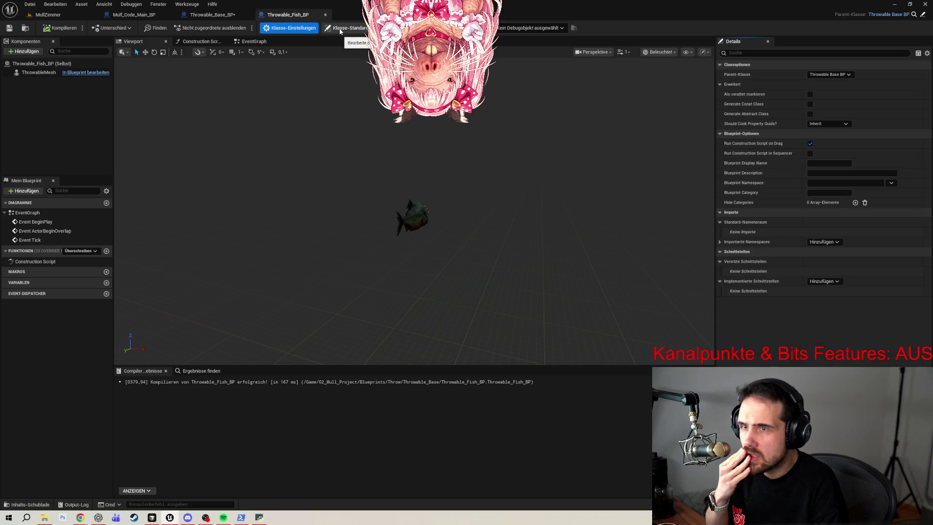
click(346, 28)
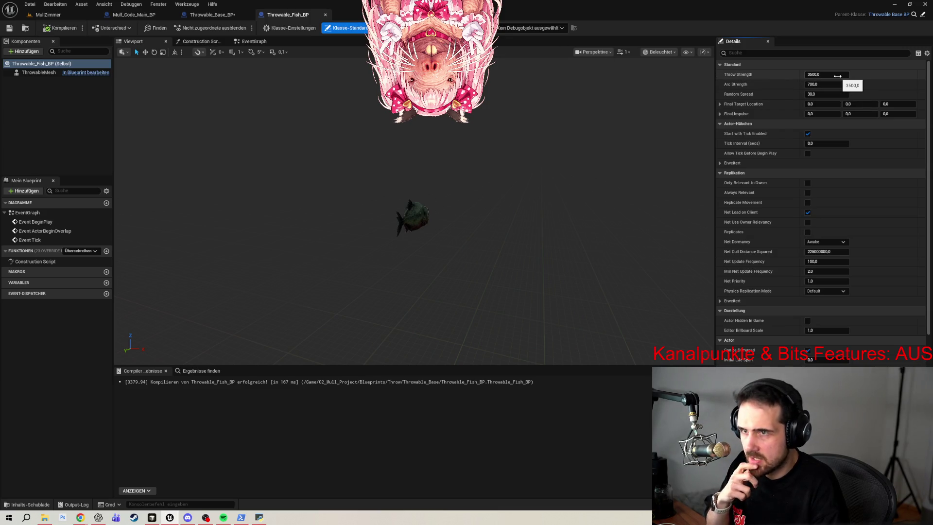
click(823, 94)
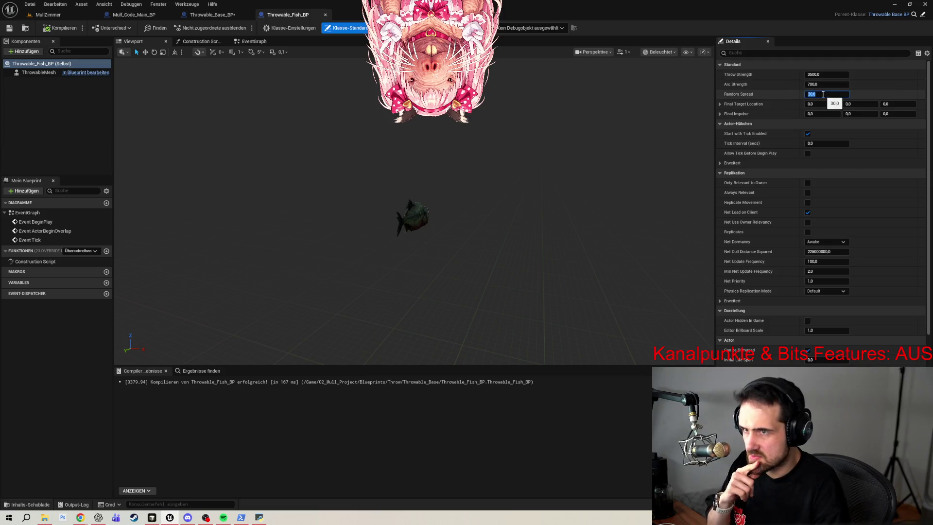
text(31)
key(Return)
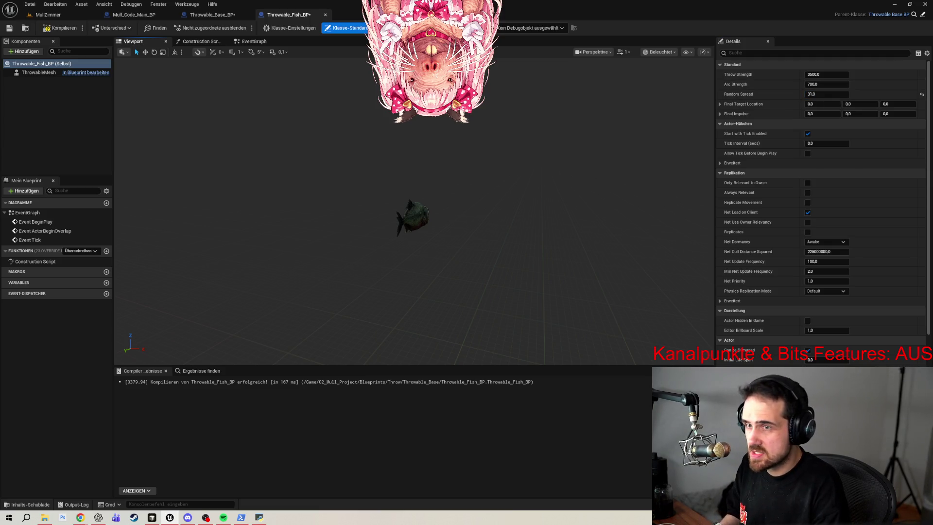
click(60, 28)
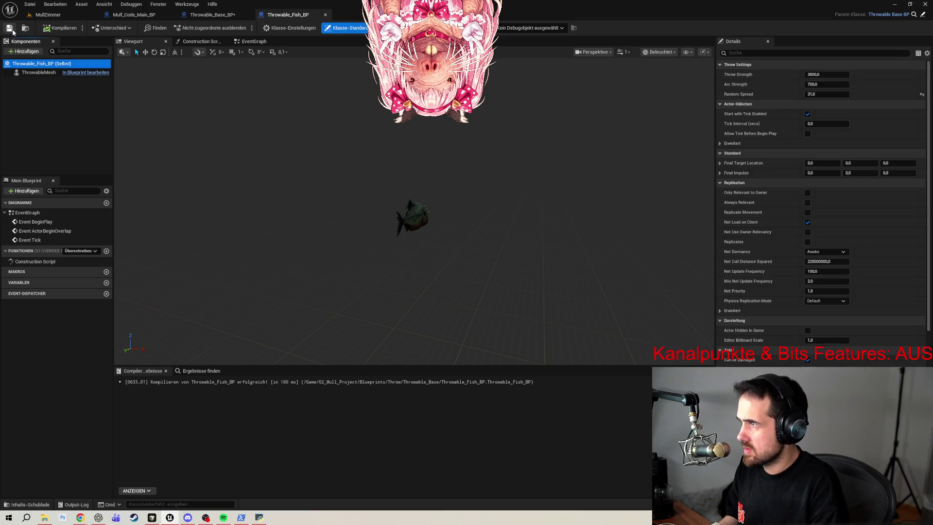
- Save Throwable_Base_BP and inspect its ThrowStrength variable and class defaults
click(220, 15)
key(ctrl+s)
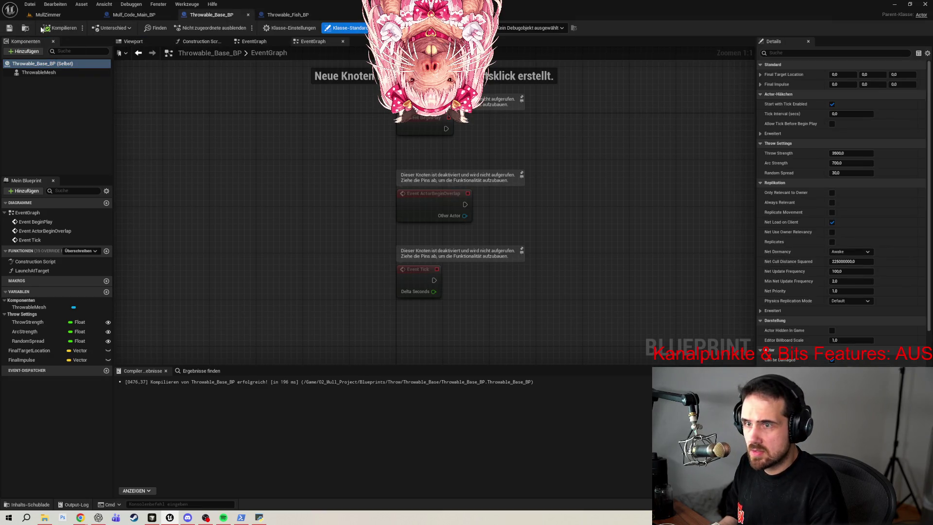
click(28, 340)
click(28, 322)
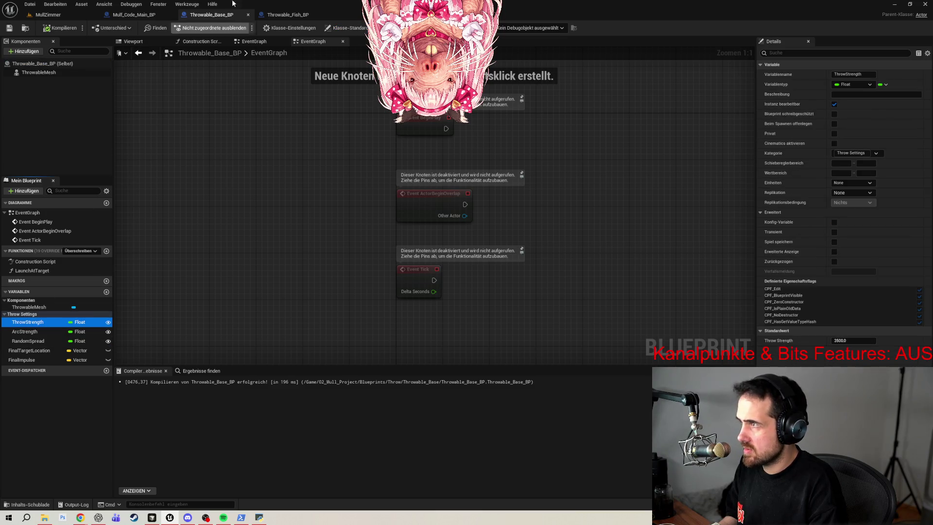
click(325, 28)
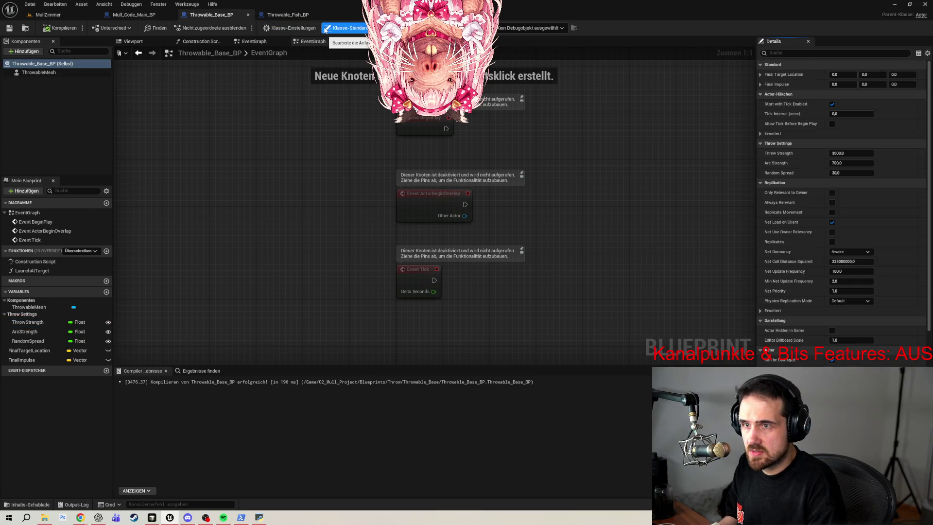
click(289, 28)
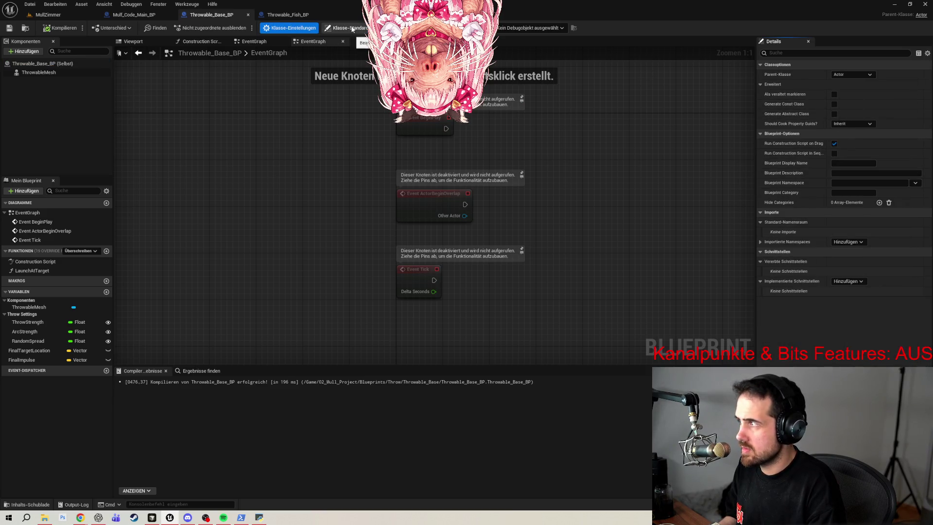
click(47, 74)
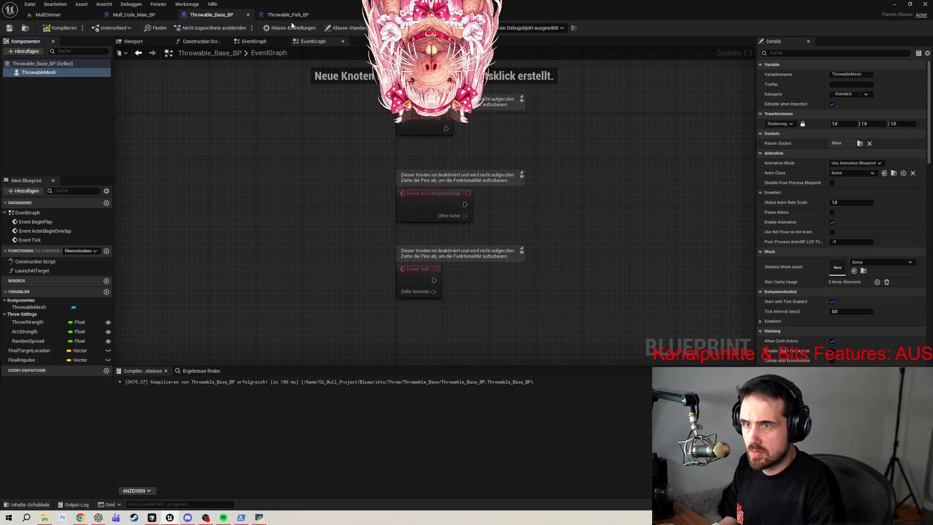
click(291, 27)
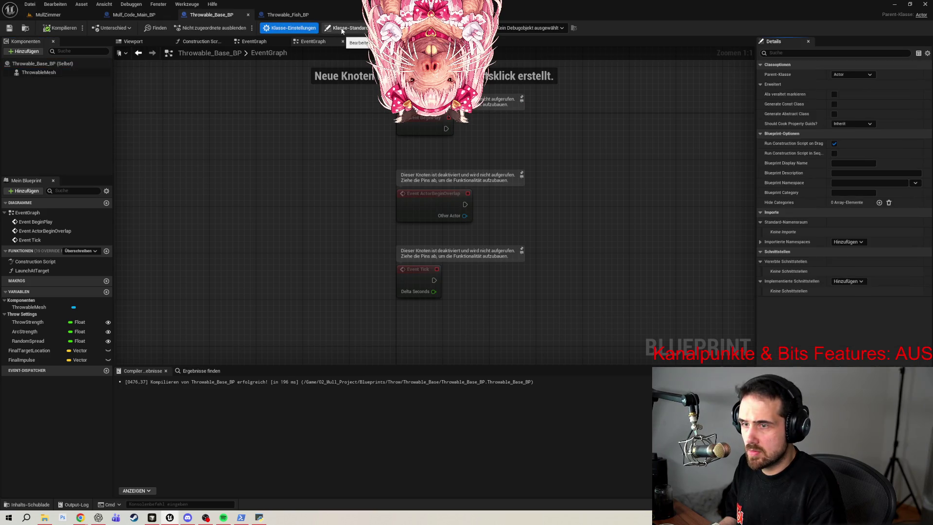
click(342, 29)
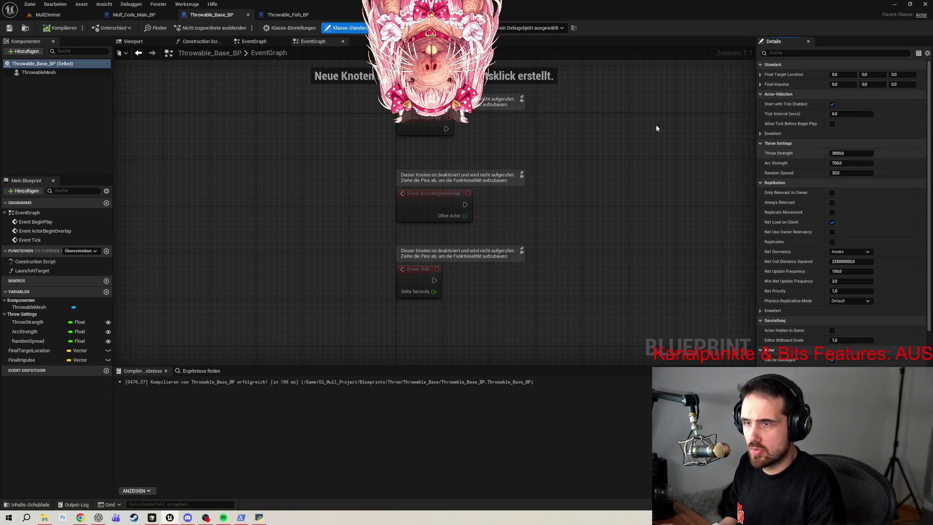
- Return to Throwable_Fish_BP and bring the Mull Wurf System Setup ChatGPT chat to the front
click(286, 15)
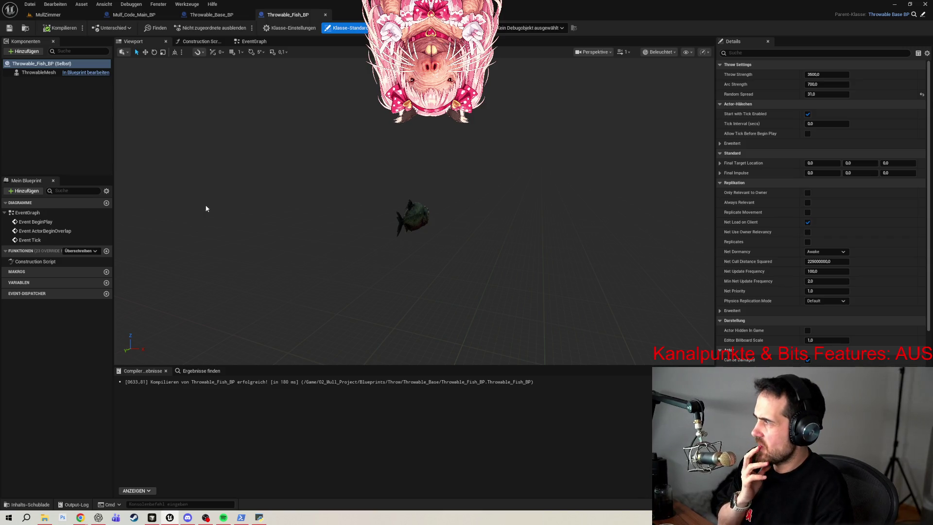
click(98, 517)
click(98, 517)
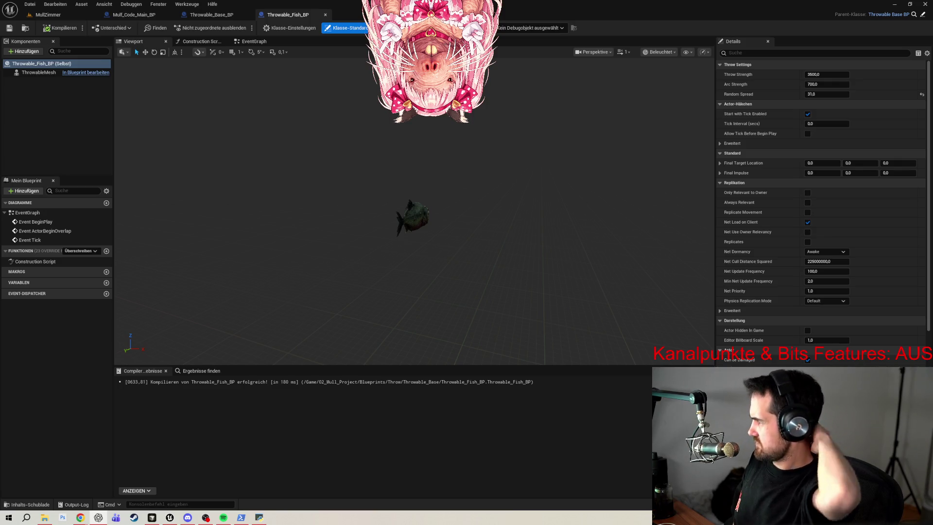
key(alt+Tab)
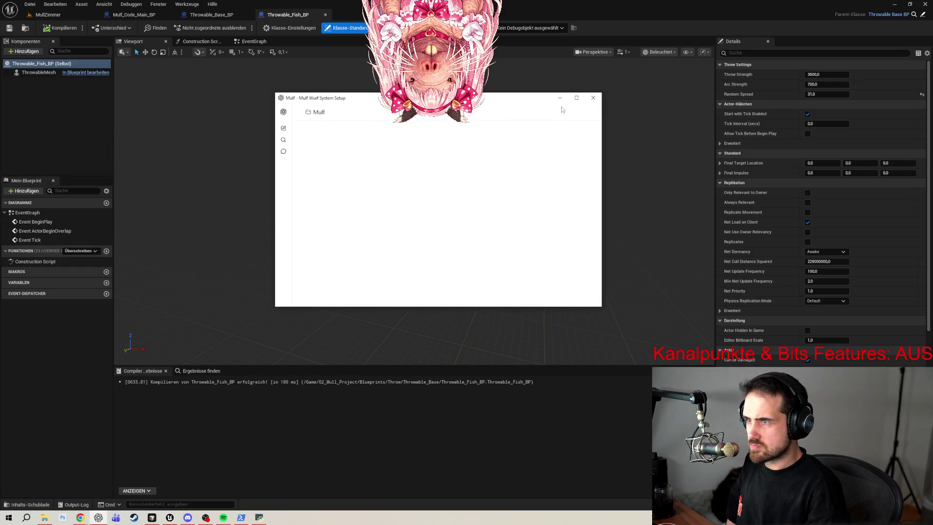
- Maximize the ChatGPT window and read sections 7–11 through to the ThrowTestObject node steps
click(570, 103)
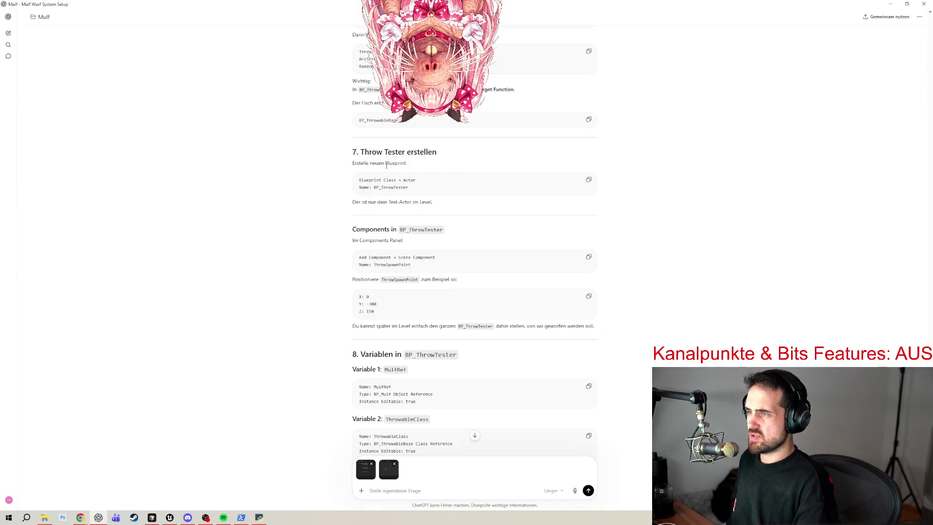
scroll(387, 124, down, 3)
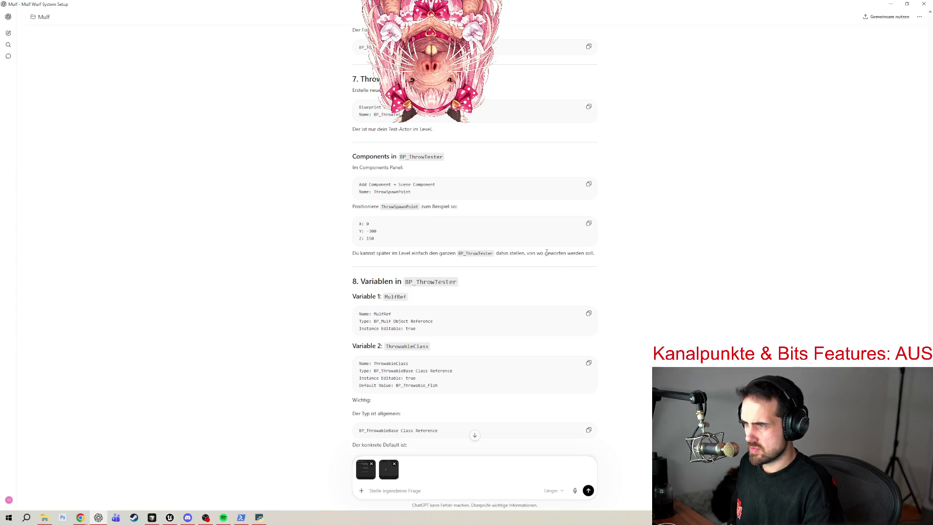
scroll(546, 251, down, 4)
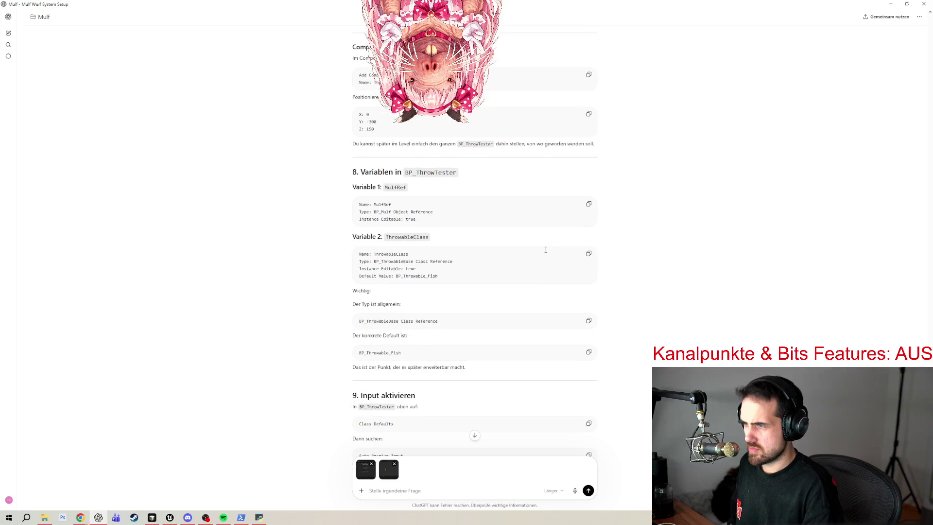
scroll(547, 251, down, 2)
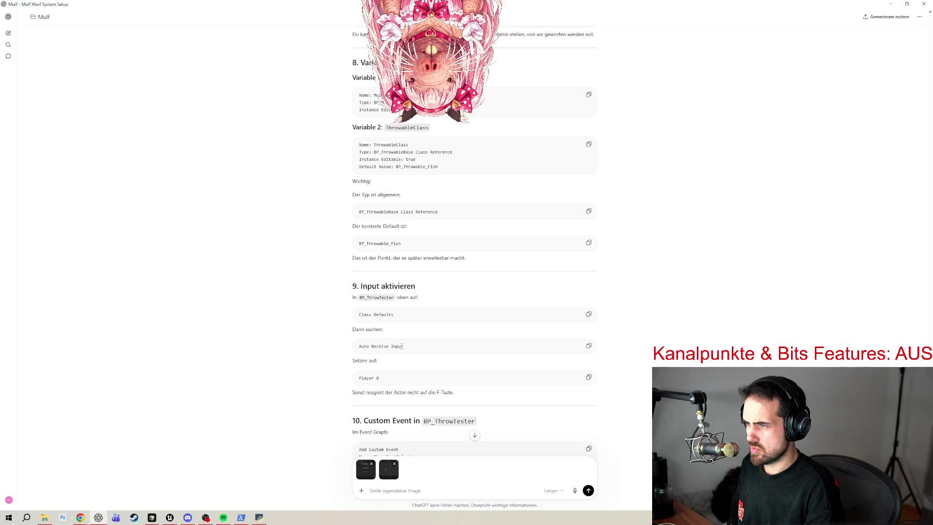
scroll(401, 342, down, 2)
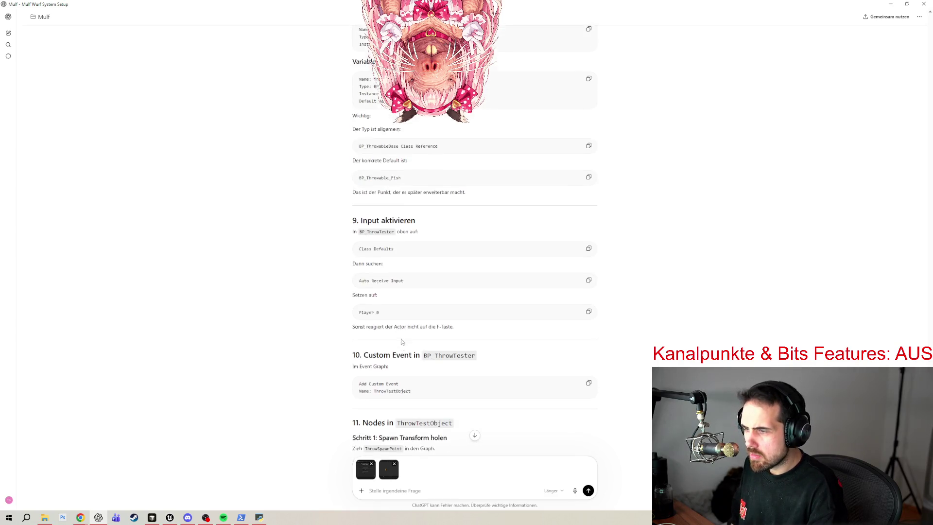
scroll(445, 277, down, 1)
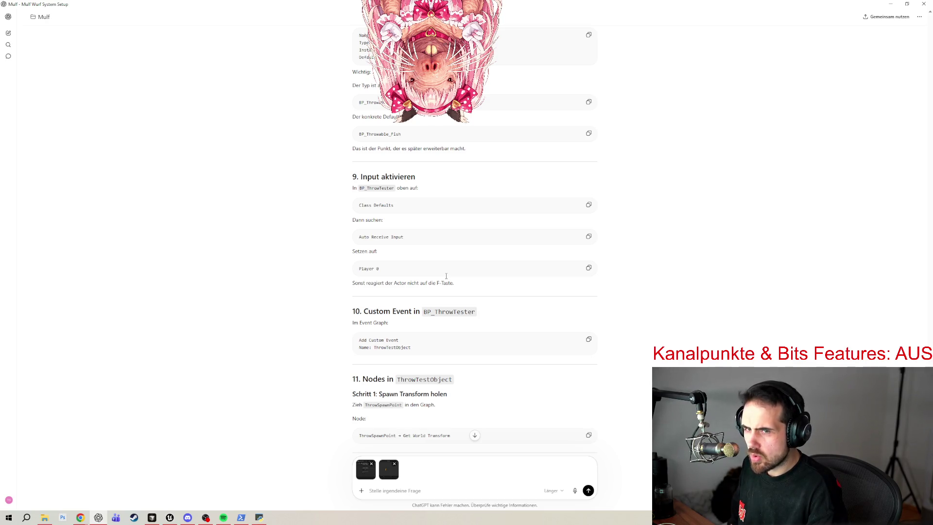
scroll(446, 272, down, 3)
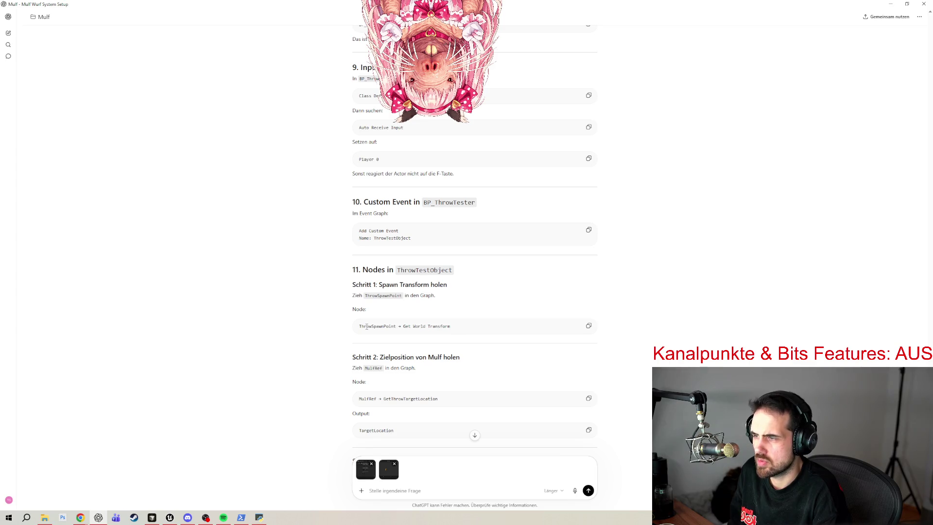
- Read ChatGPT's sections 6–8 on BP_ThrowTester and the ThrowSpawnPoint at X 0, Y -300, Z 150, then return to Unreal
scroll(379, 327, down, 3)
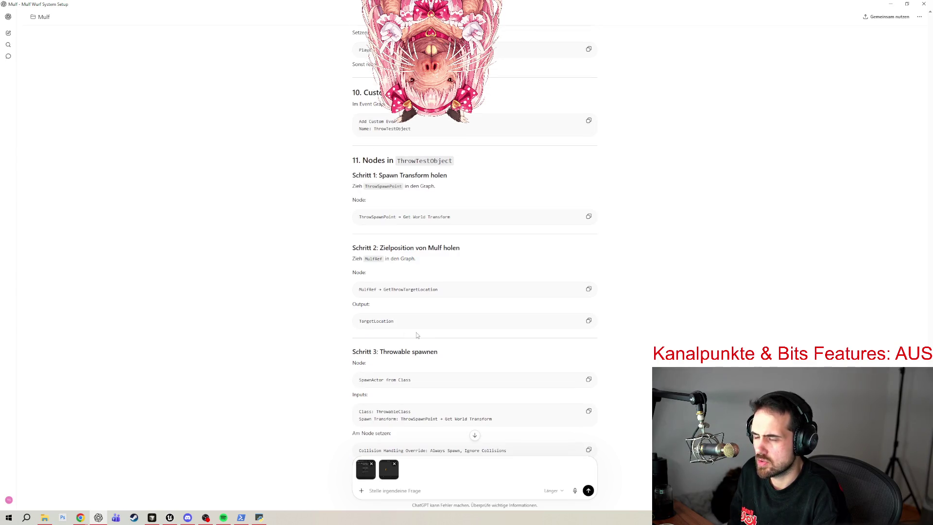
scroll(416, 325, down, 1)
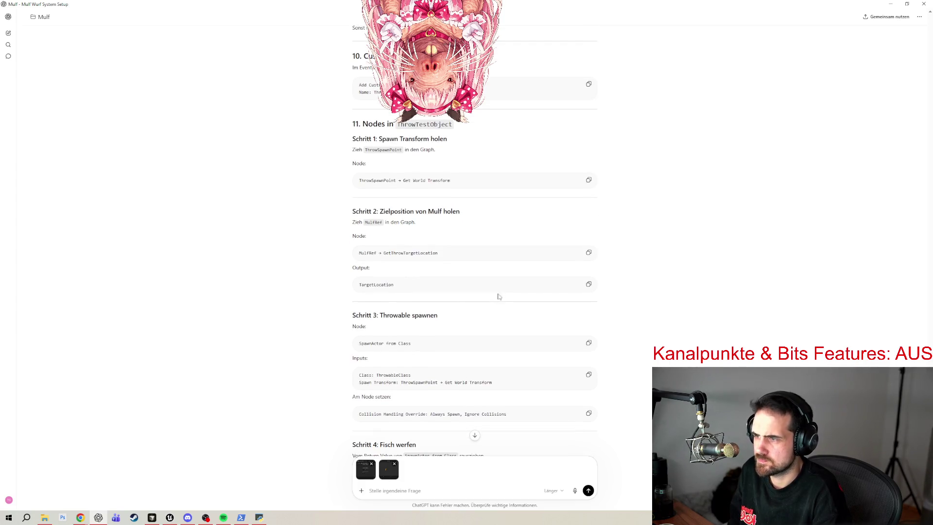
scroll(502, 285, down, 2)
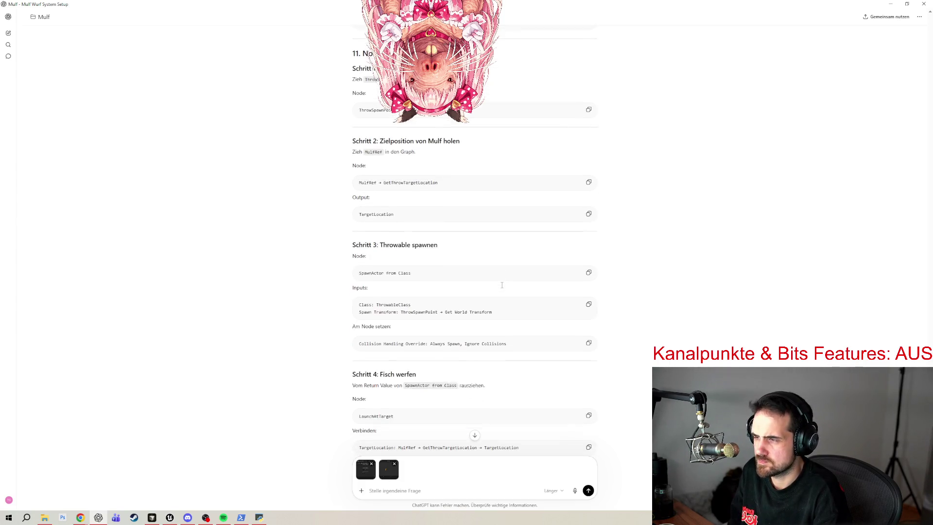
scroll(502, 287, down, 2)
scroll(502, 286, down, 4)
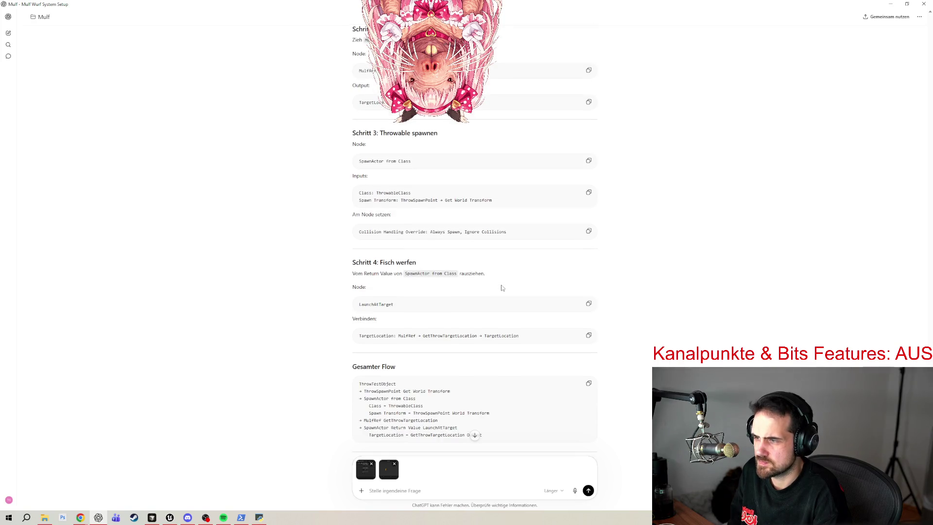
scroll(500, 285, down, 6)
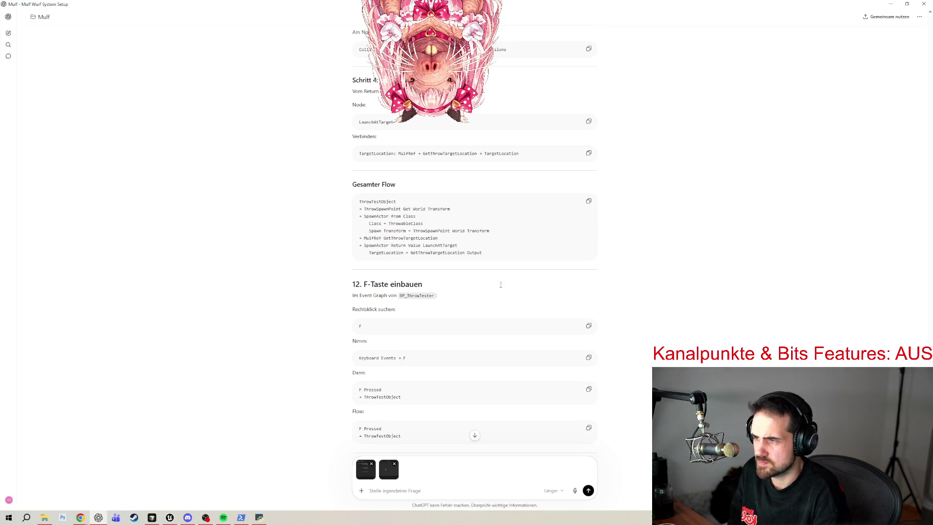
scroll(501, 285, down, 2)
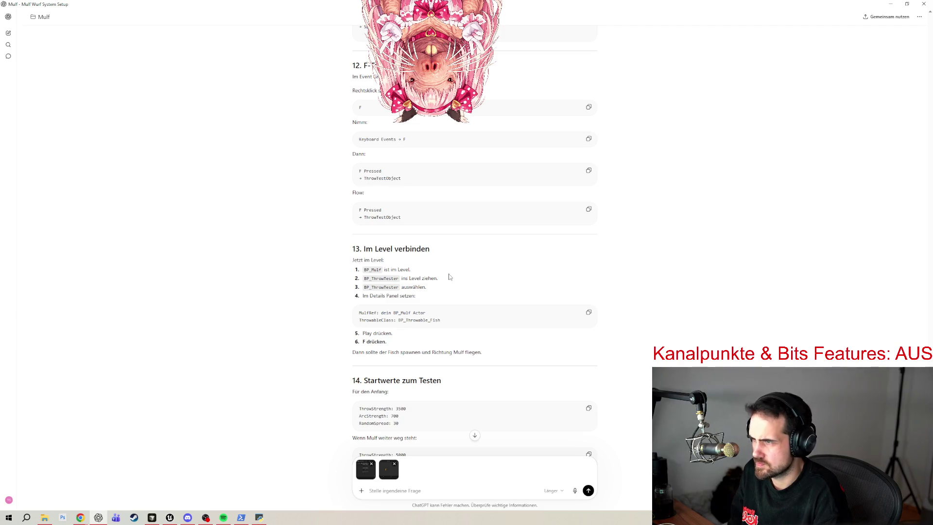
scroll(449, 276, down, 2)
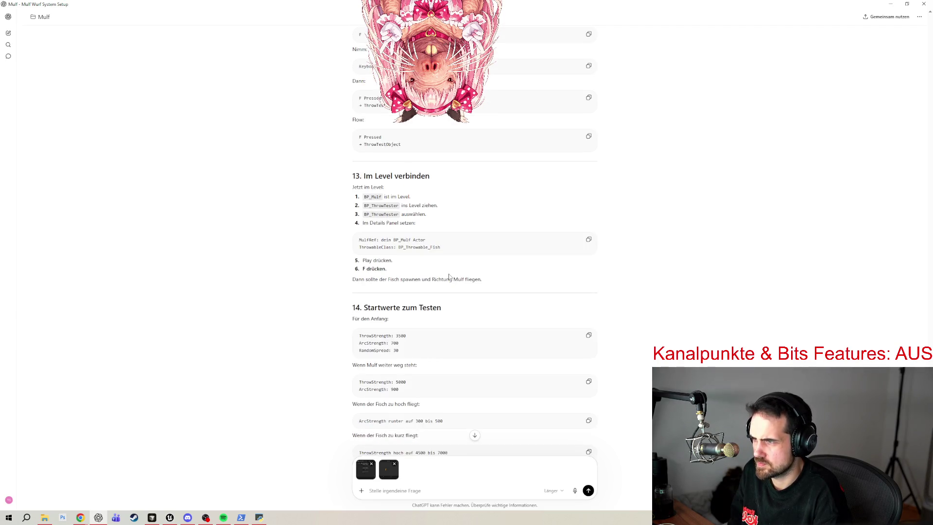
scroll(449, 276, down, 2)
scroll(449, 273, down, 2)
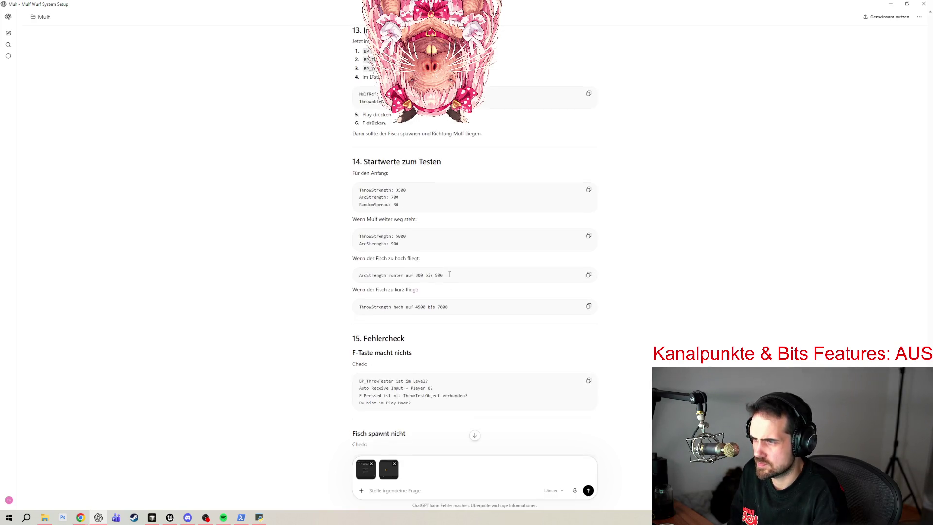
scroll(466, 270, up, 12)
scroll(480, 265, up, 15)
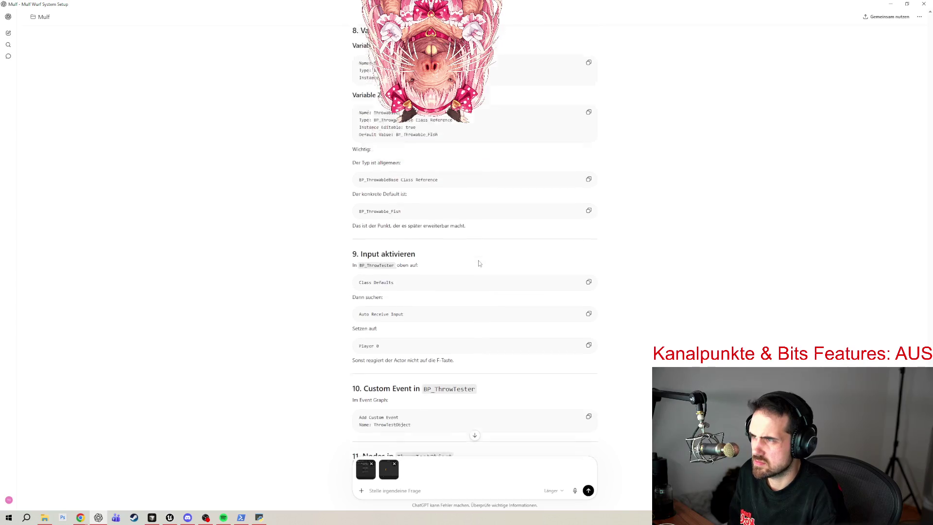
scroll(480, 264, up, 8)
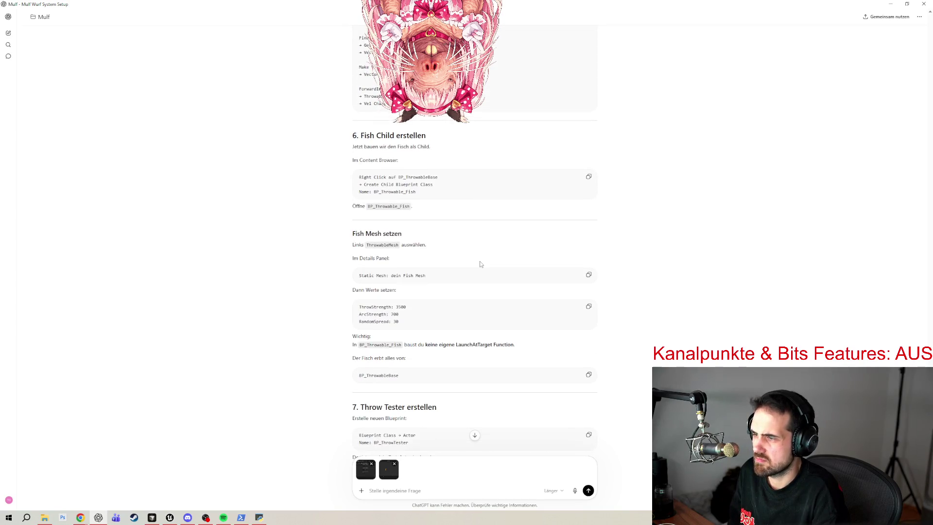
scroll(480, 264, down, 4)
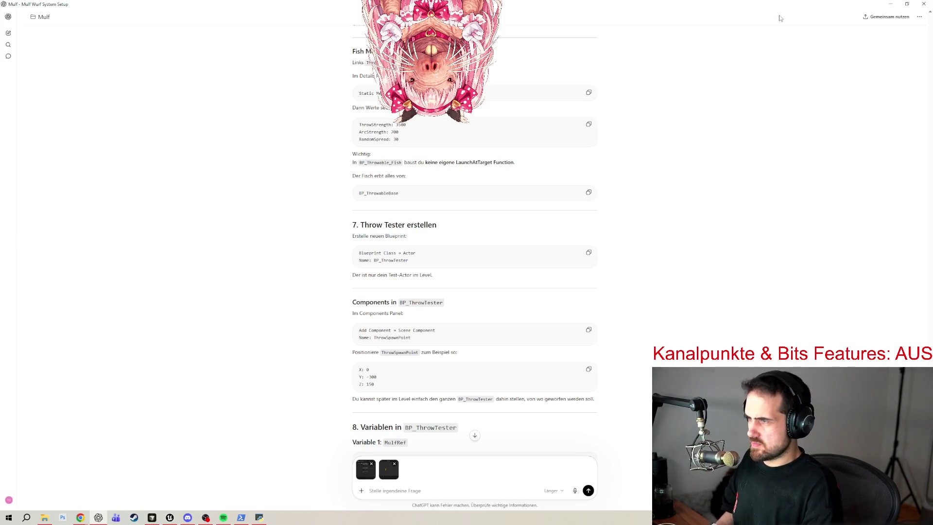
scroll(652, 155, up, 1)
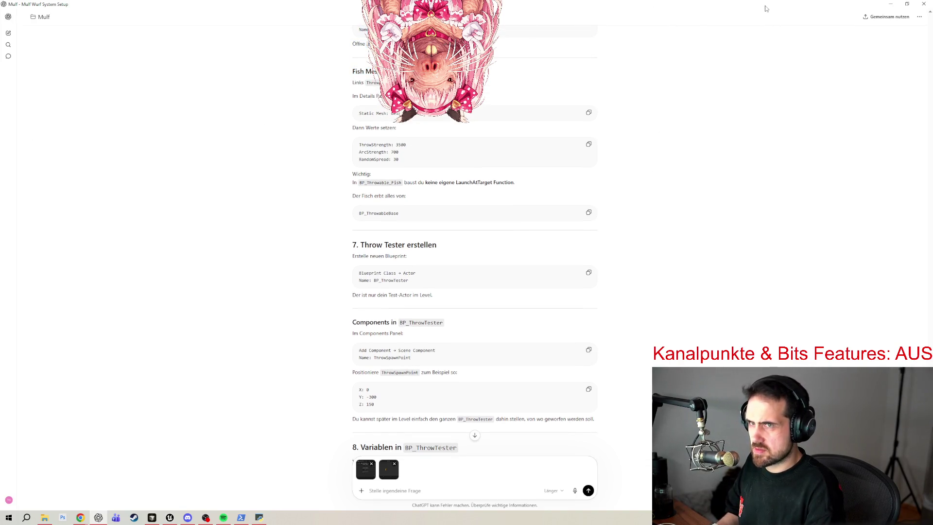
key(alt+Tab)
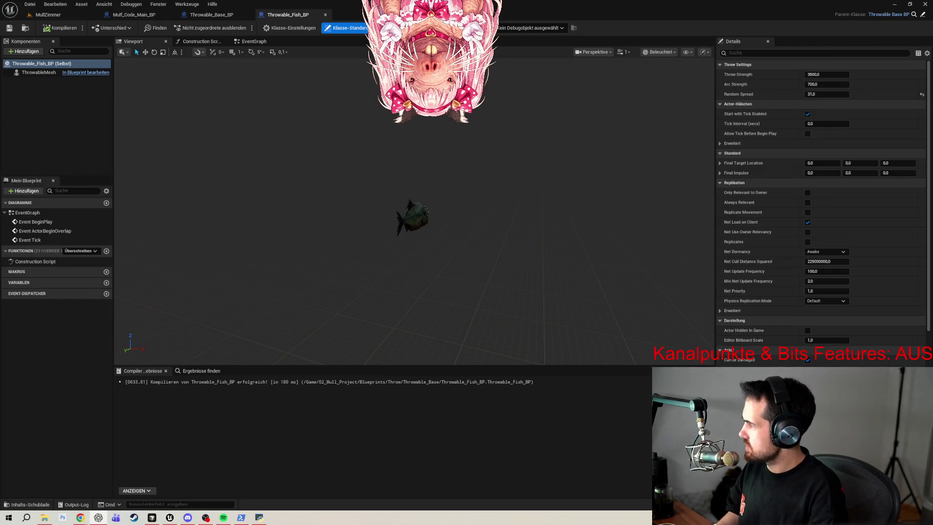
- In the Content Drawer, create a new folder named Throw_Launcher inside the Throw folder
click(26, 504)
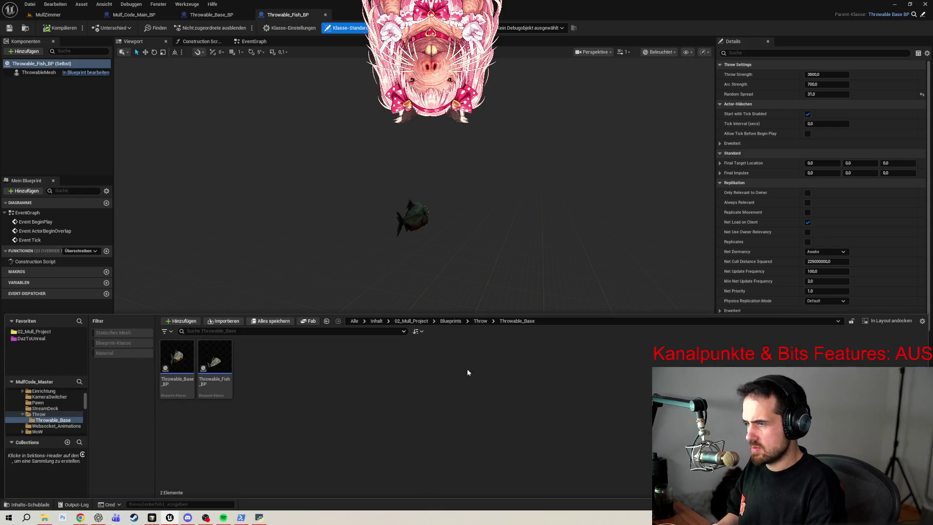
click(480, 322)
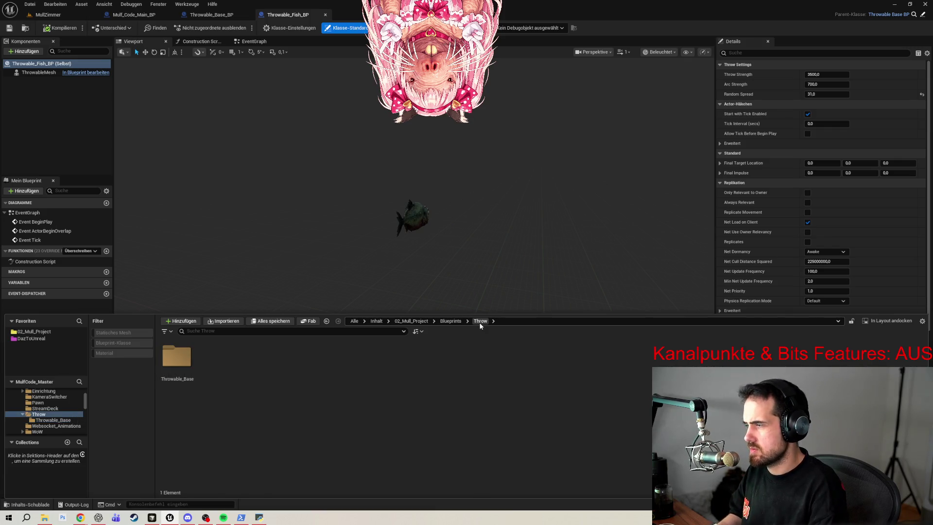
right_click(235, 371)
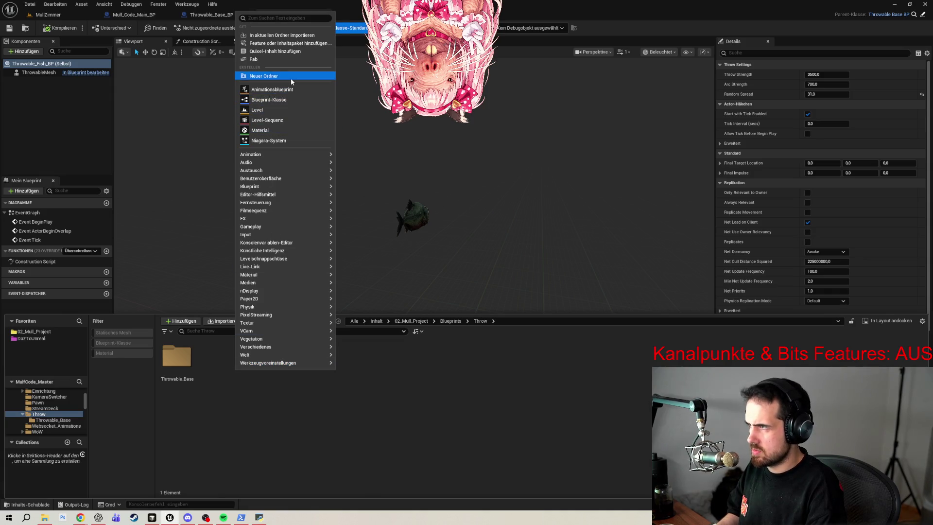
click(273, 75)
text(T)
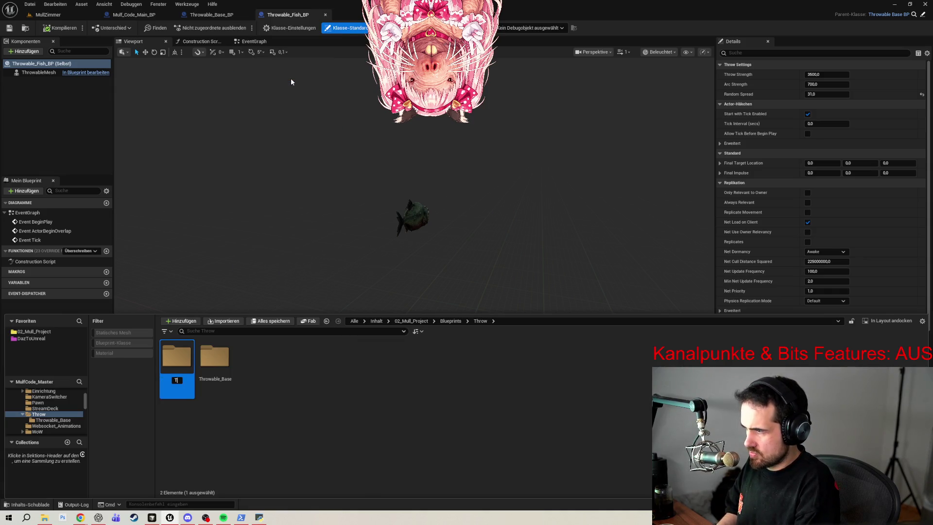
text(hrow)
key(Return)
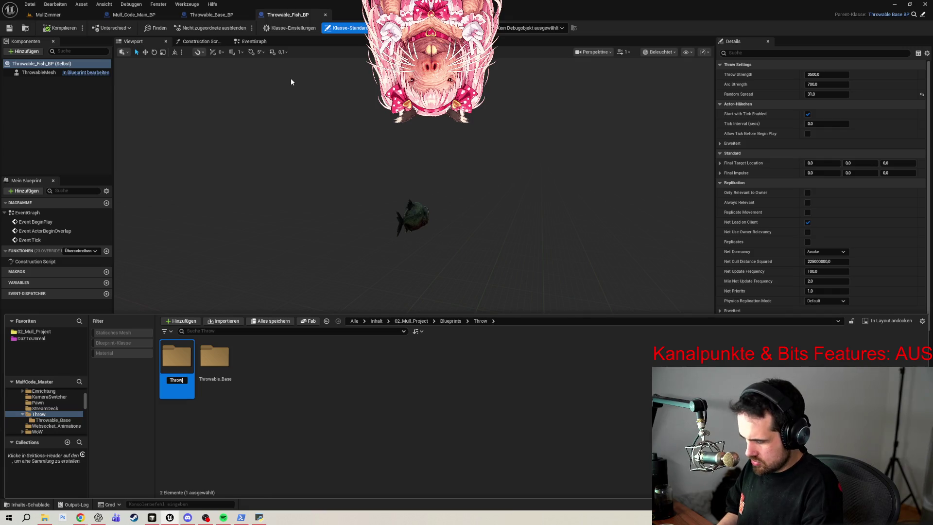
text(Launcher)
key(Return)
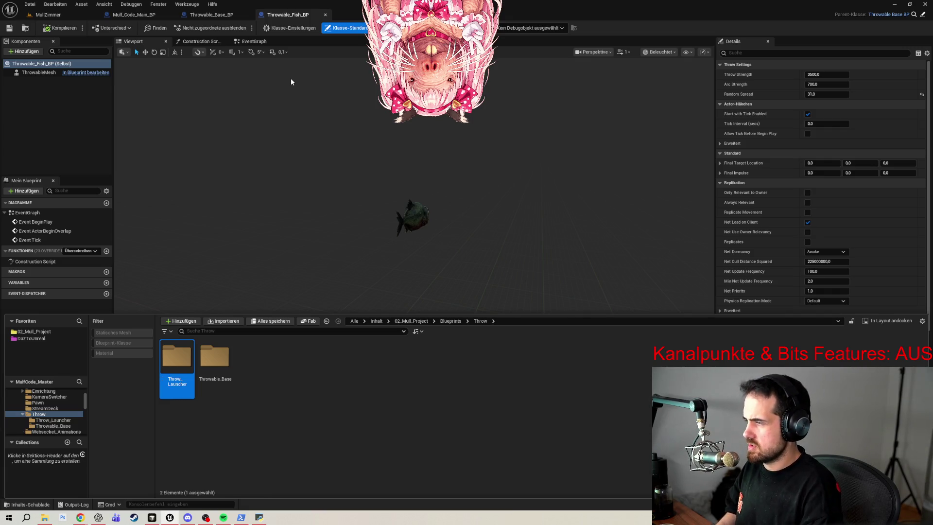
- Inside the Throw_Launcher folder, create a Blueprint class named Throw_Launcher
double_click(179, 360)
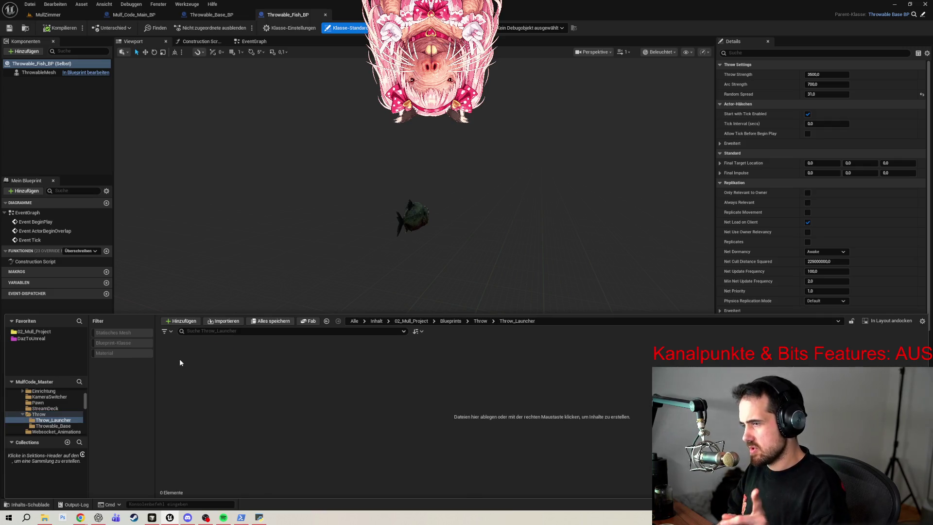
right_click(252, 371)
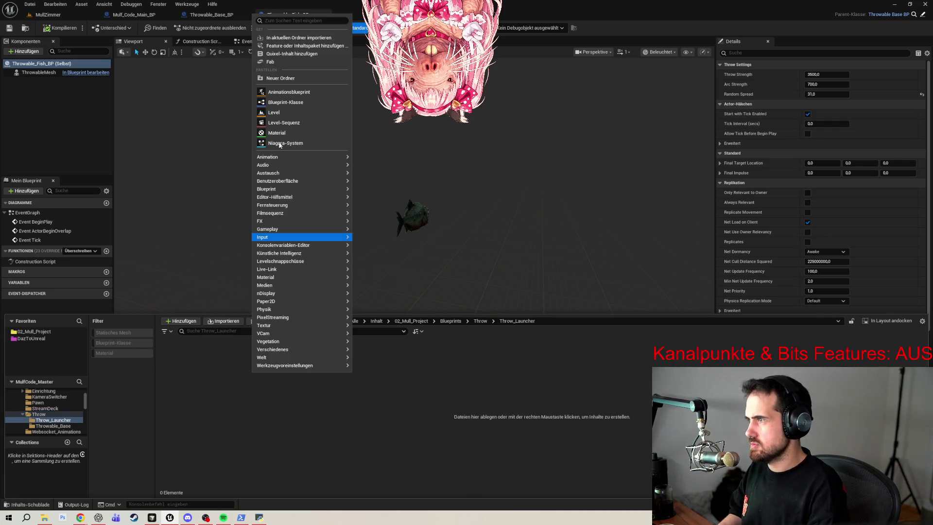
click(287, 105)
click(378, 194)
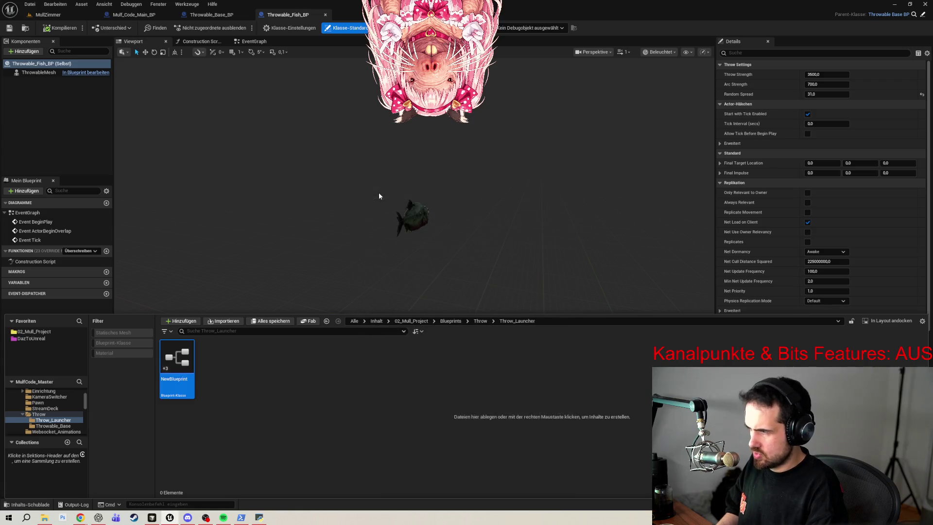
text(Throw_Laun)
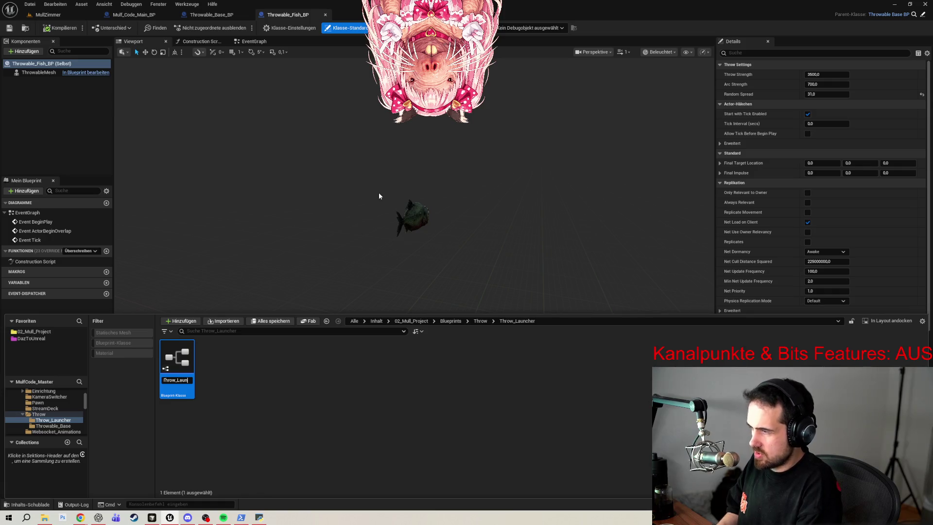
text(cher)
key(Return)
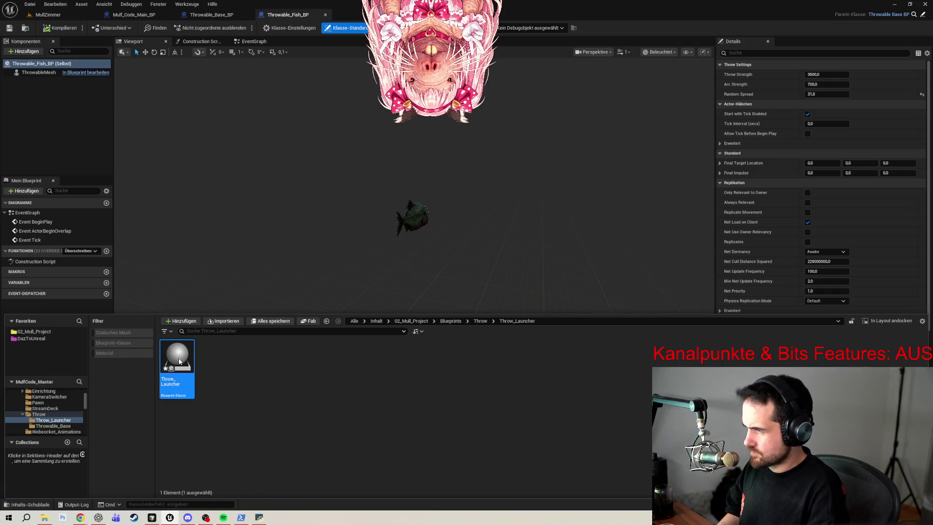
- Open Throw_Launcher, add a Scene component under DefaultSceneRoot and rename it ThrowSpawnPoint
double_click(179, 361)
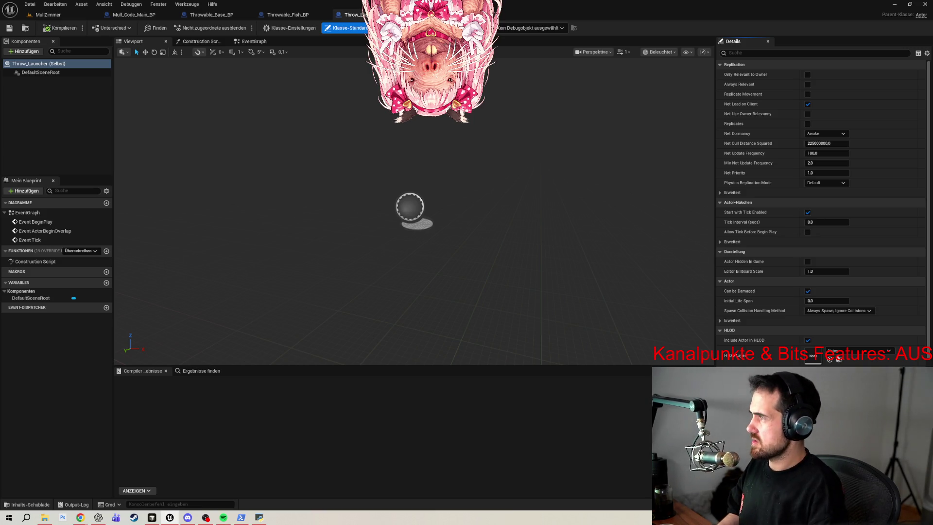
click(34, 52)
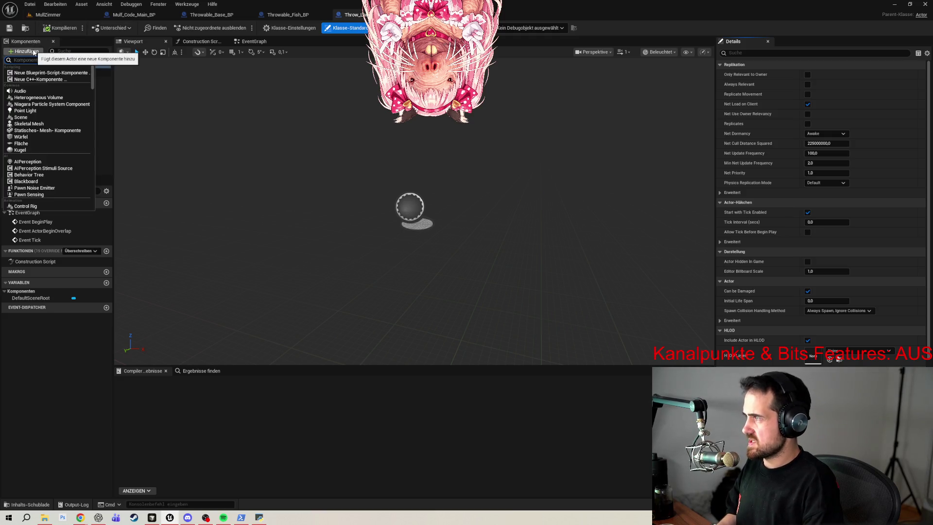
text(sce)
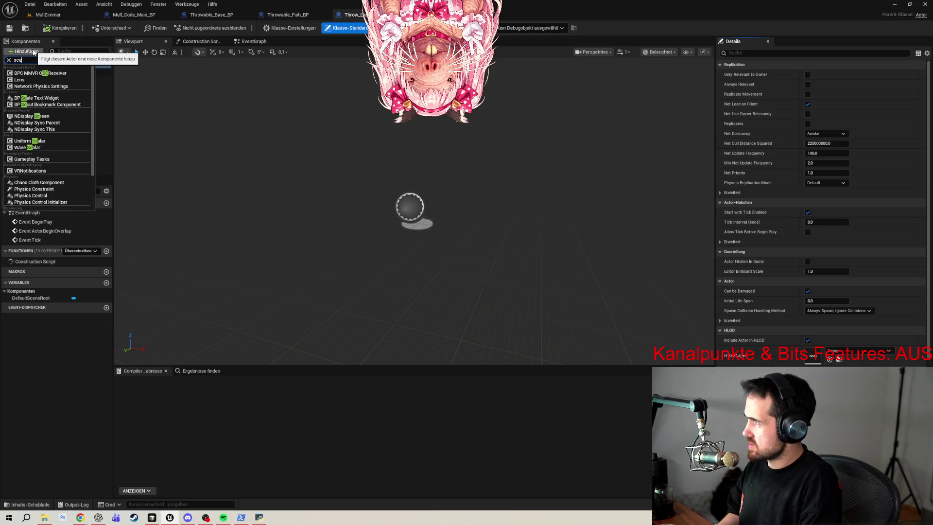
text(ne com)
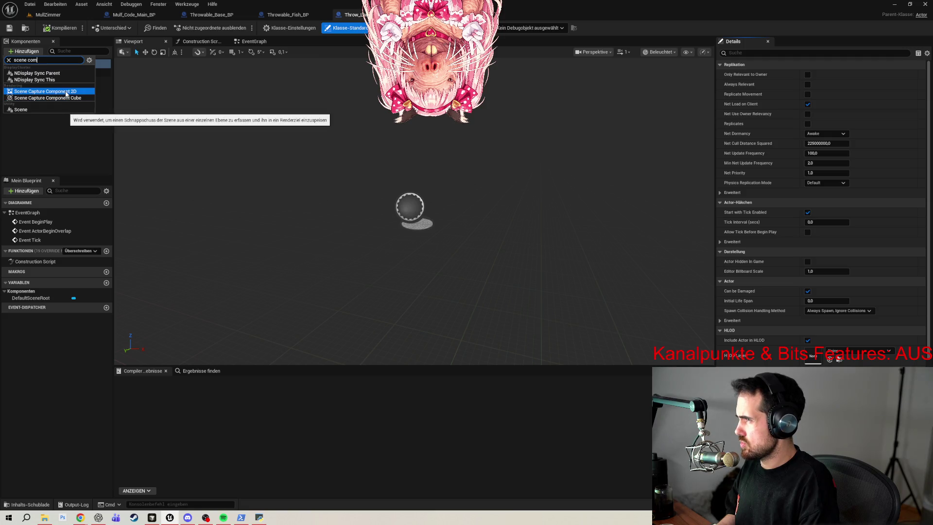
click(47, 110)
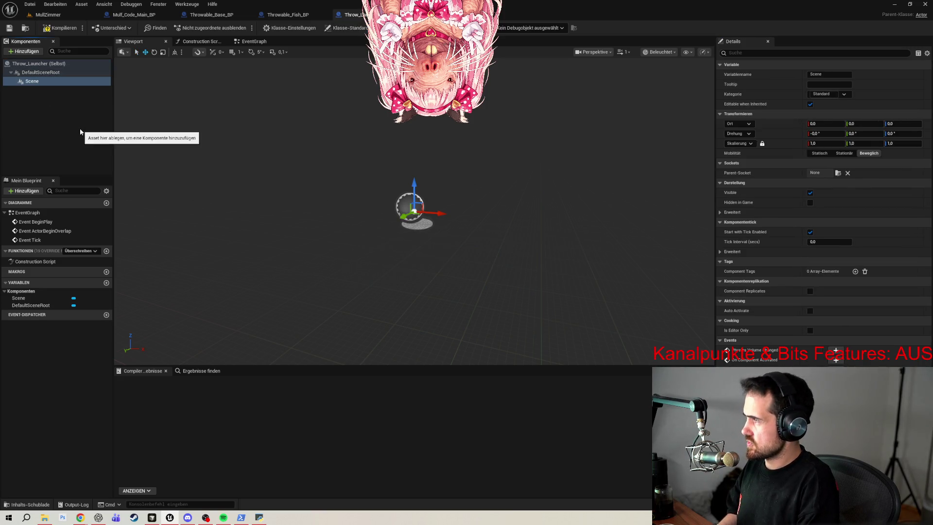
click(39, 82)
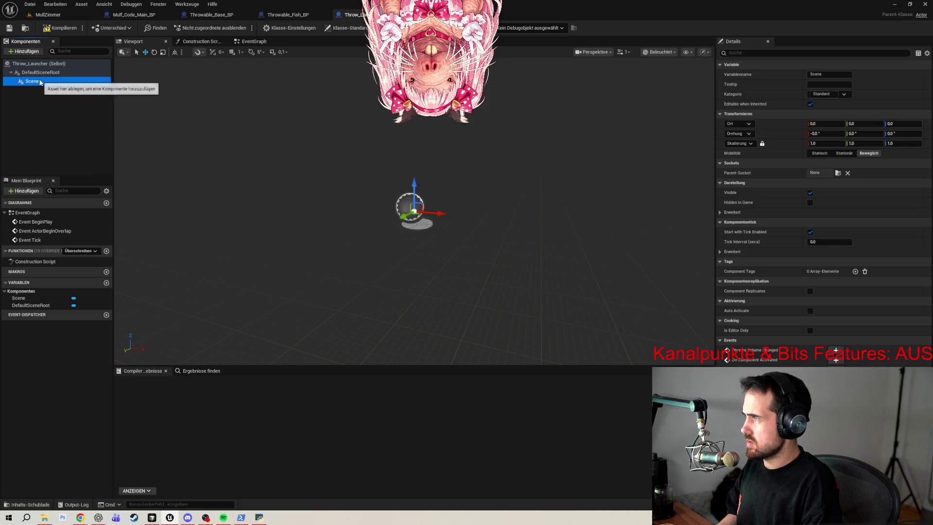
key(F2)
text(ThrowSpawnPoint)
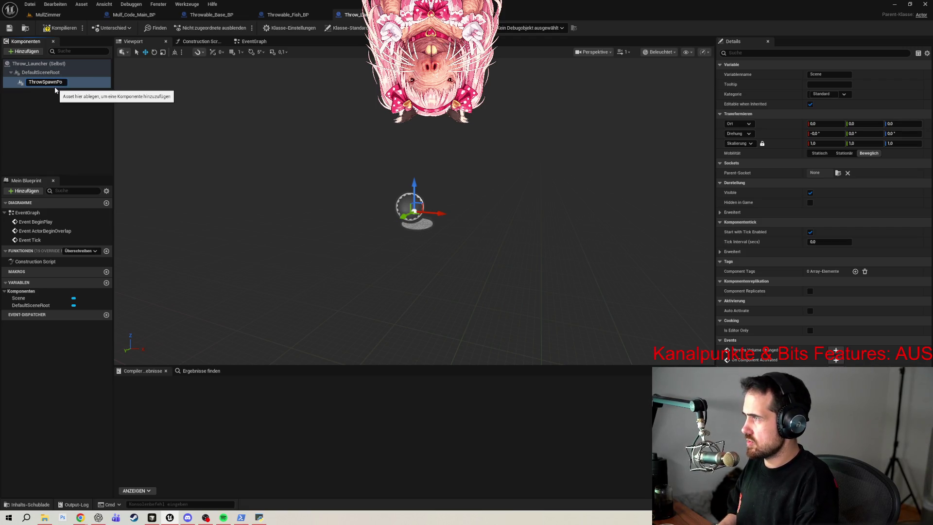
key(Return)
click(54, 87)
click(41, 82)
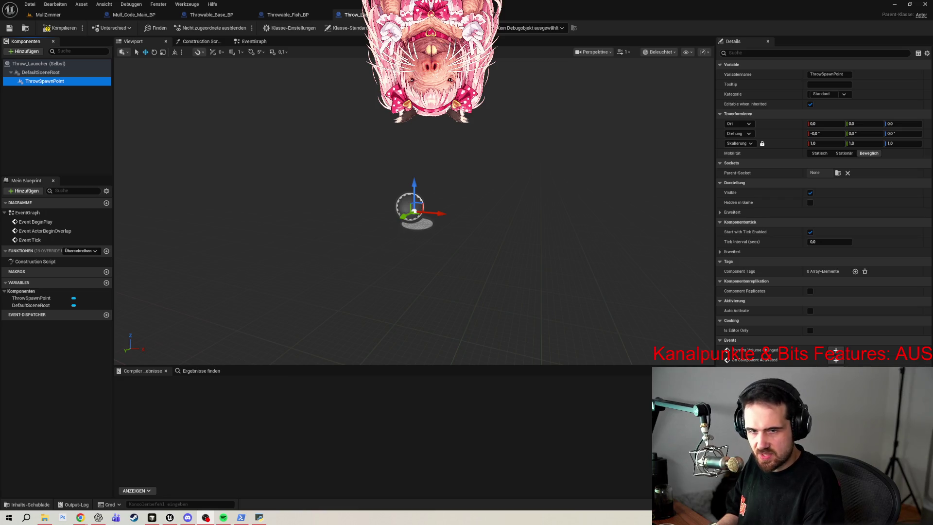
- Bring the MullZimmer level tab to the front
click(48, 14)
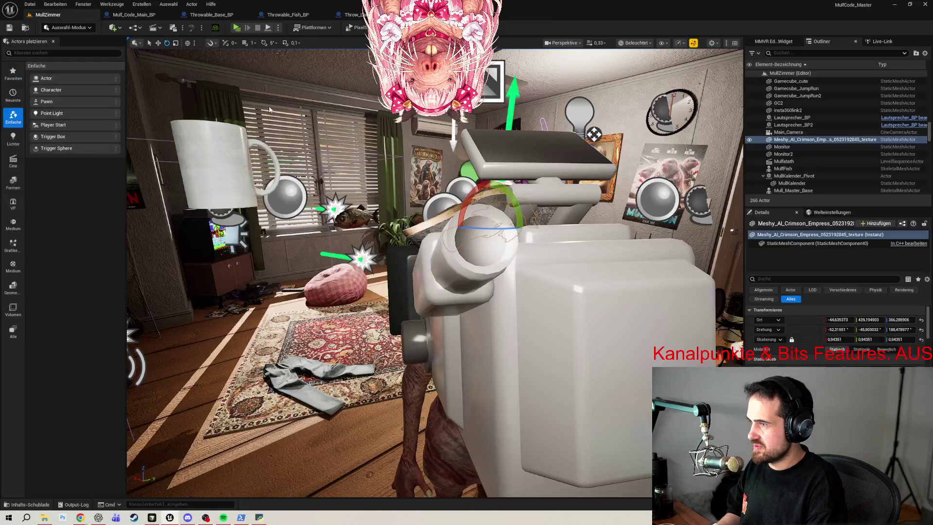
- Frame the viewport on the pirate-hatted mole figure, then go back to Throw_Launcher
key(f)
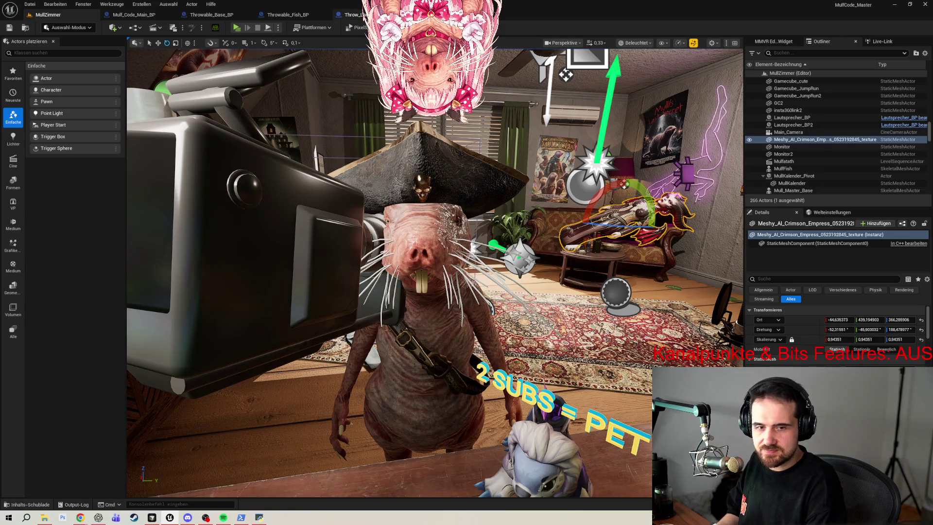
click(354, 15)
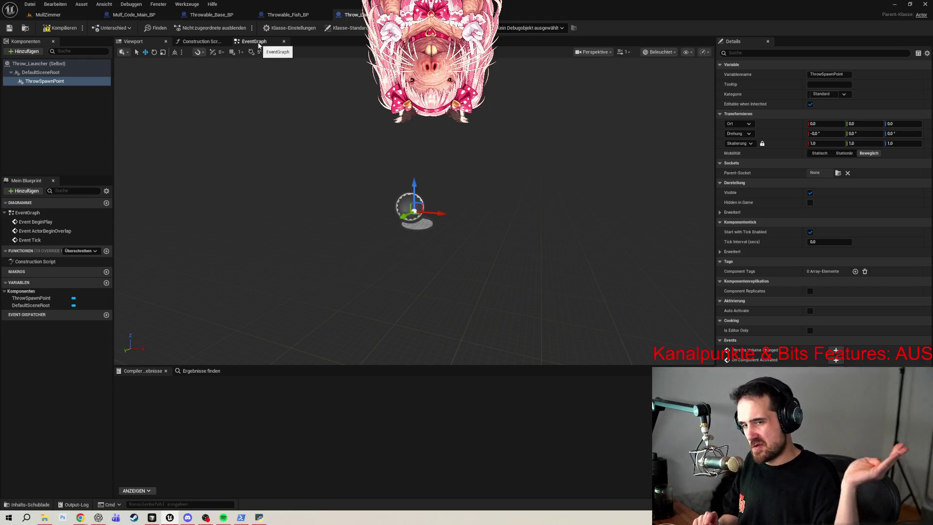
- Rotate ThrowSpawnPoint to pitch -30 and yaw 150, then compile Throw_Launcher successfully
click(259, 46)
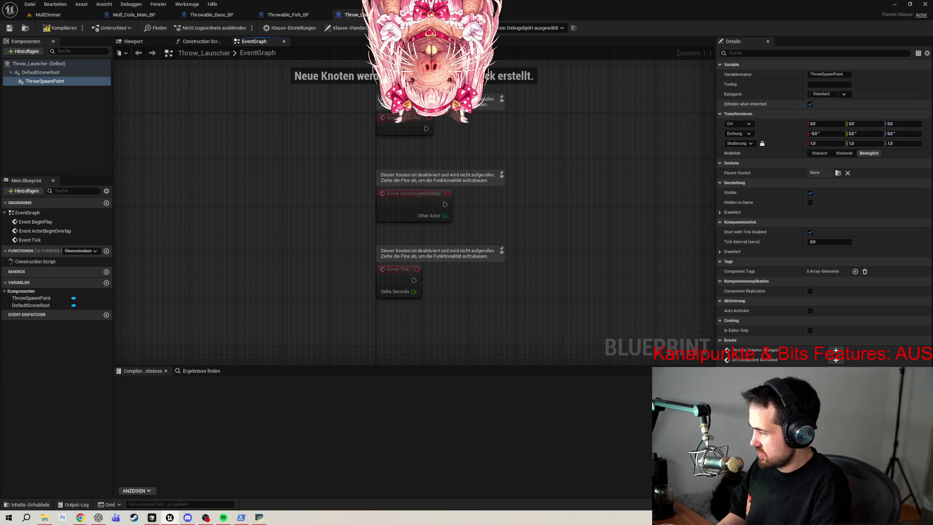
click(882, 134)
text(-300)
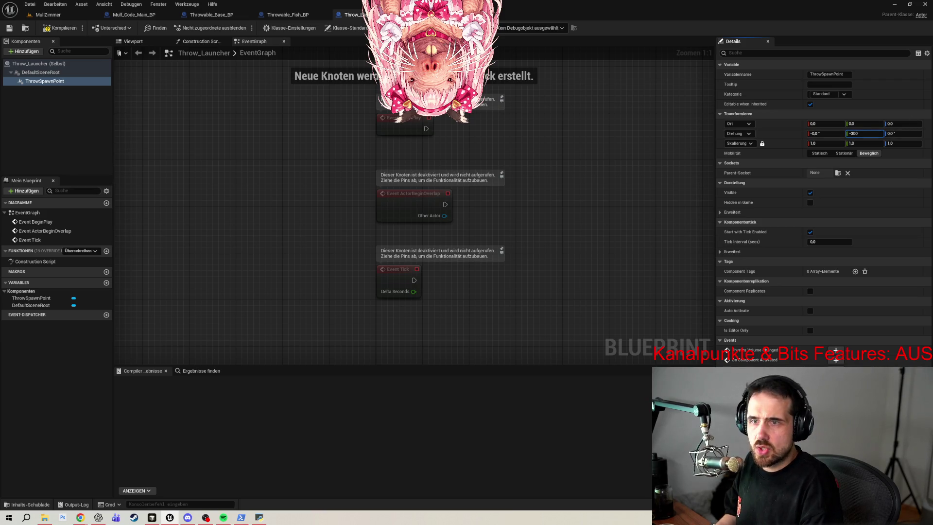
click(905, 133)
text(15)
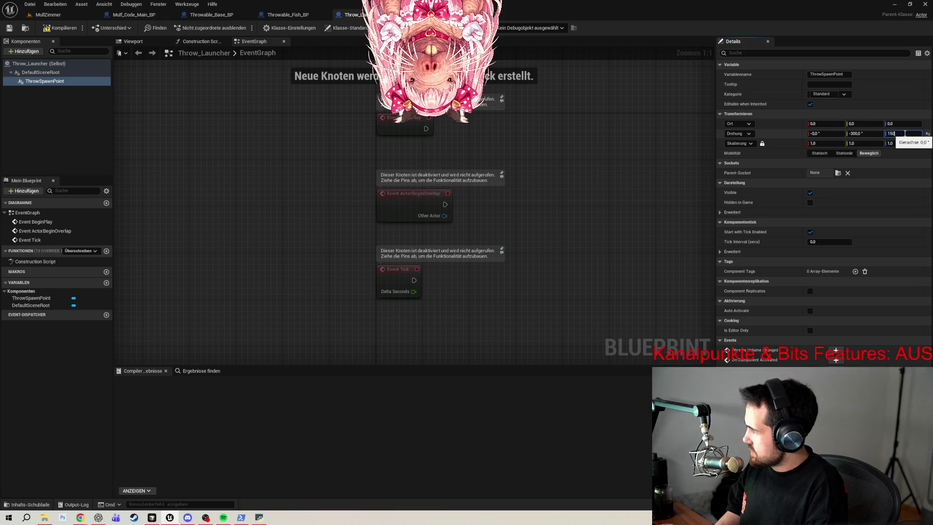
key(Return)
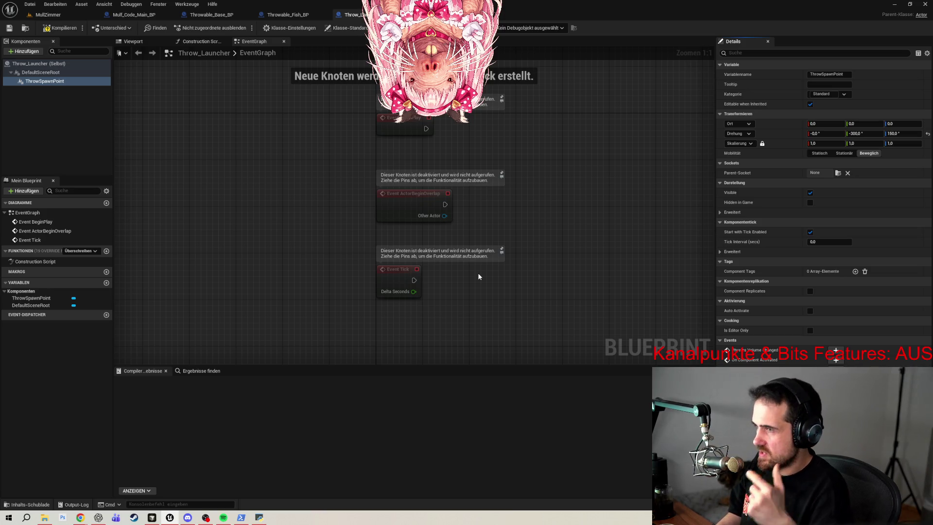
click(48, 28)
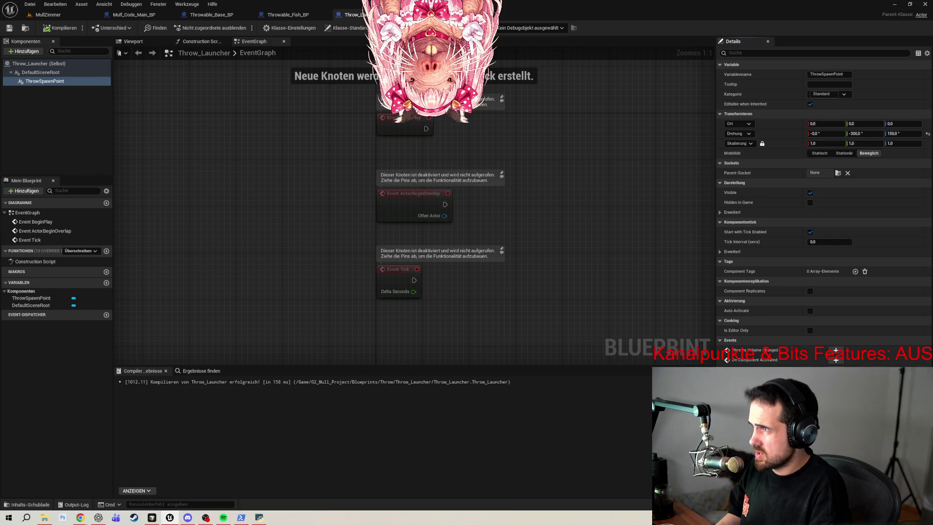
- Rename the Throw_Launcher asset in the Content Drawer to Throw_Launcher_BP
click(26, 505)
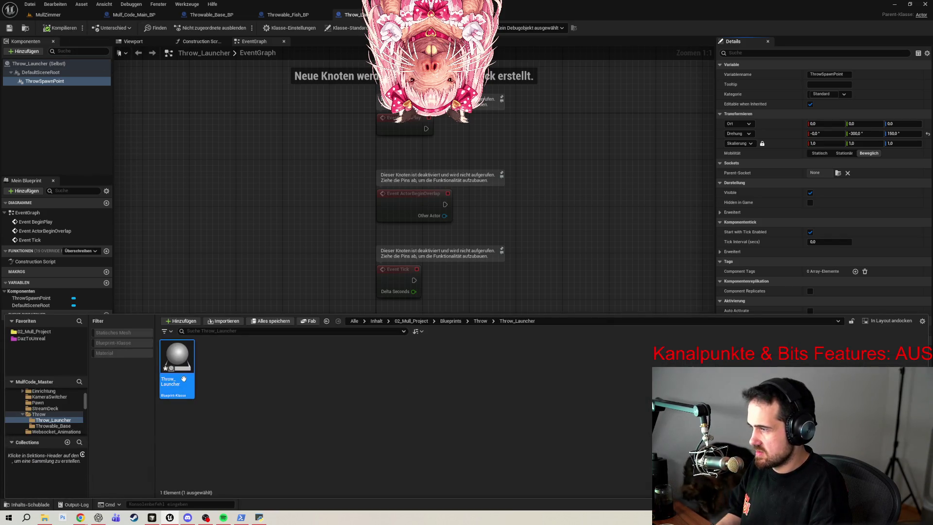
key(F2)
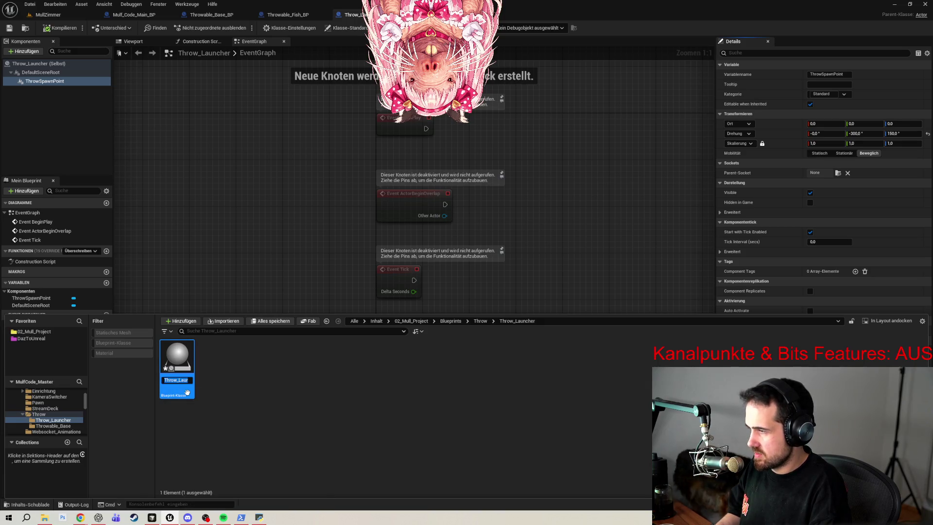
text(_BP)
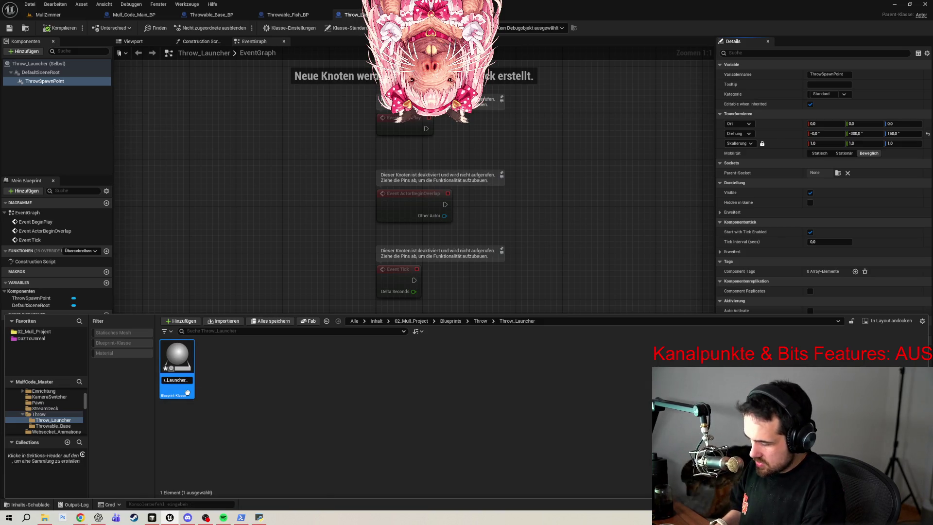
key(Return)
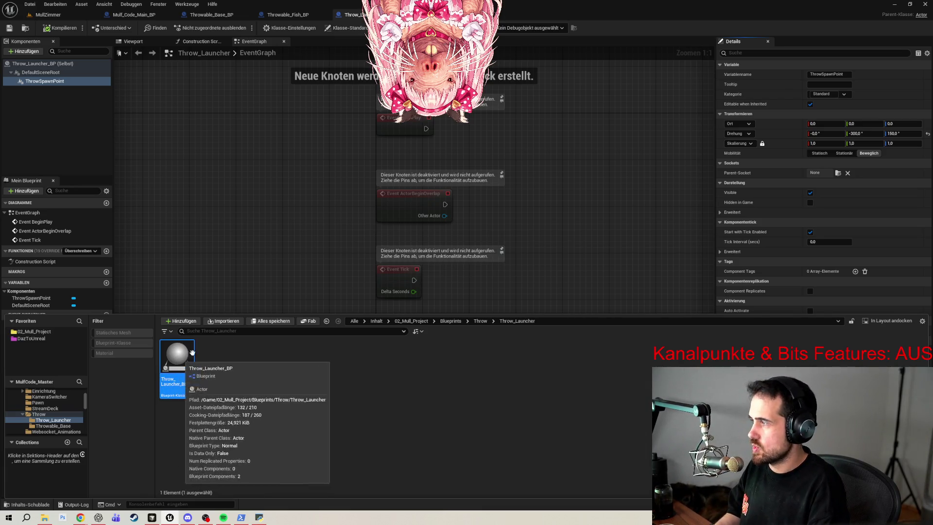
click(244, 229)
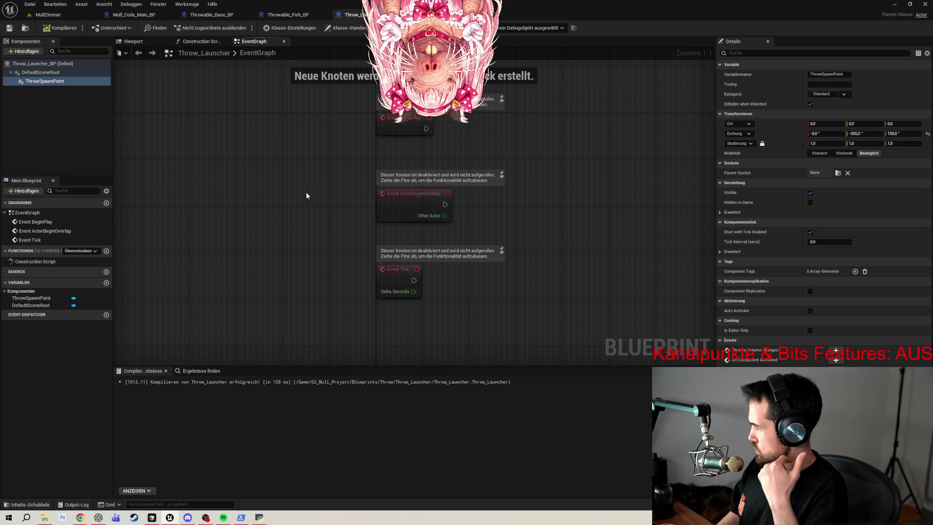
- Add a new Blueprint variable named MulfRef
drag(514, 147, 447, 165)
drag(359, 147, 447, 149)
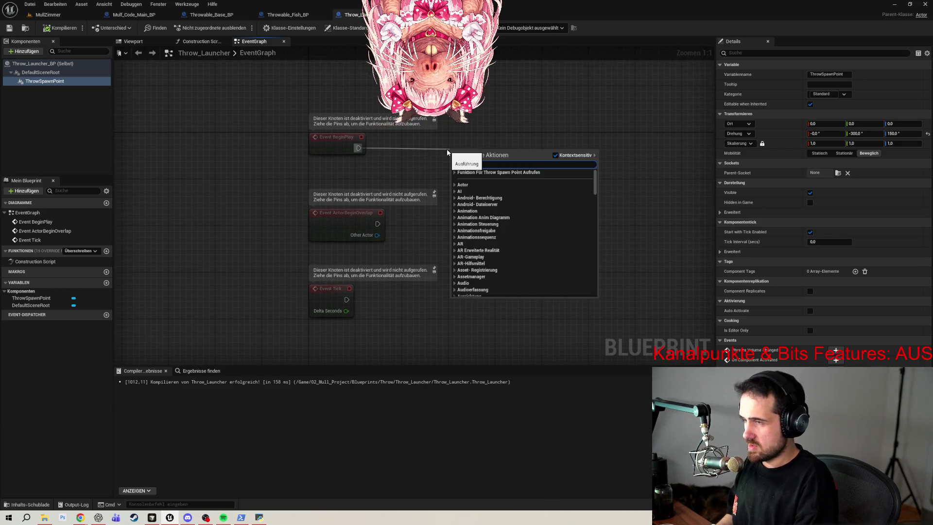
click(229, 253)
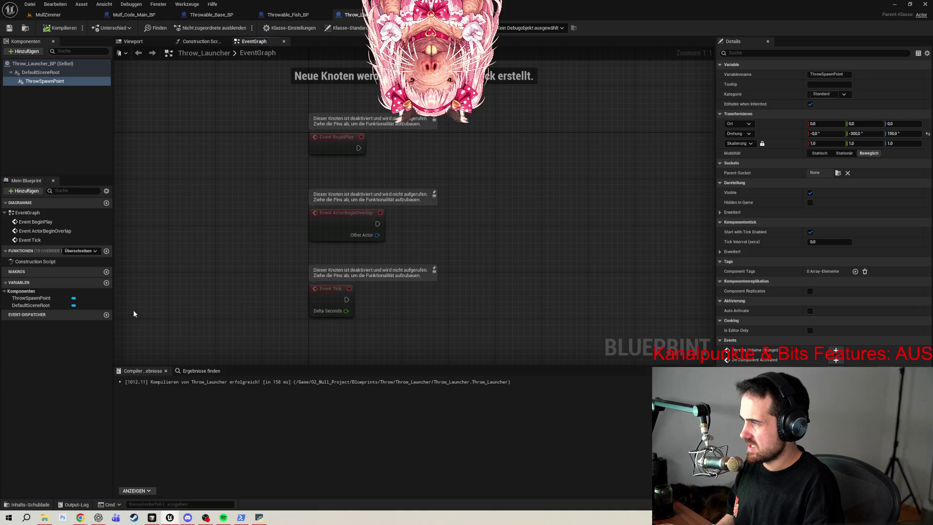
click(106, 283)
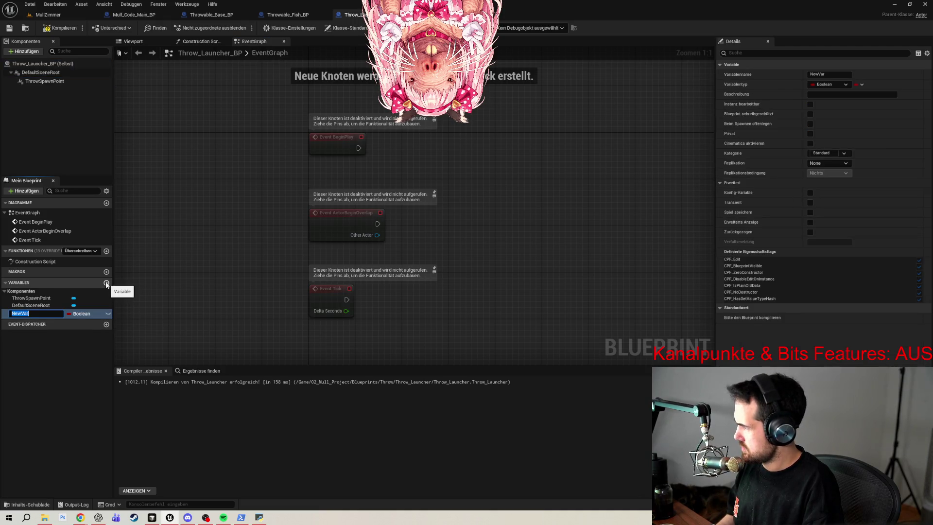
text(Mulf)
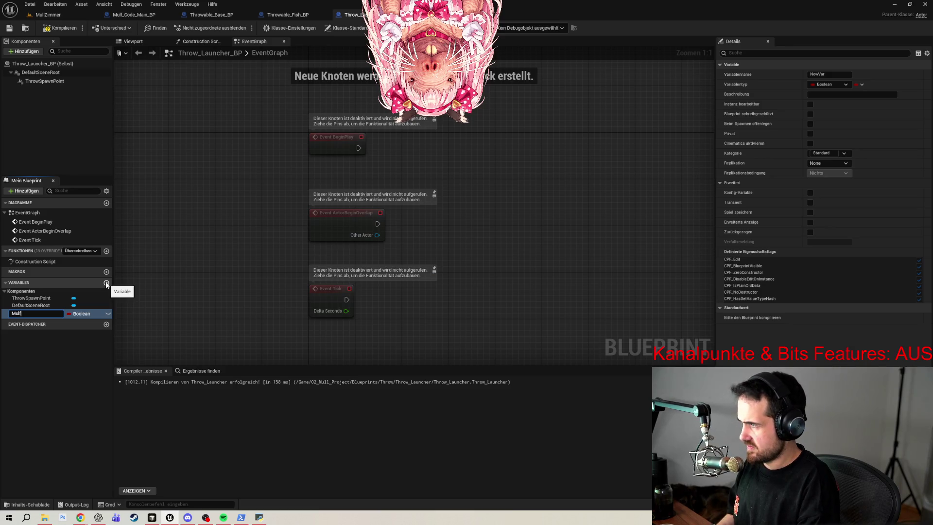
text(Ref)
key(Return)
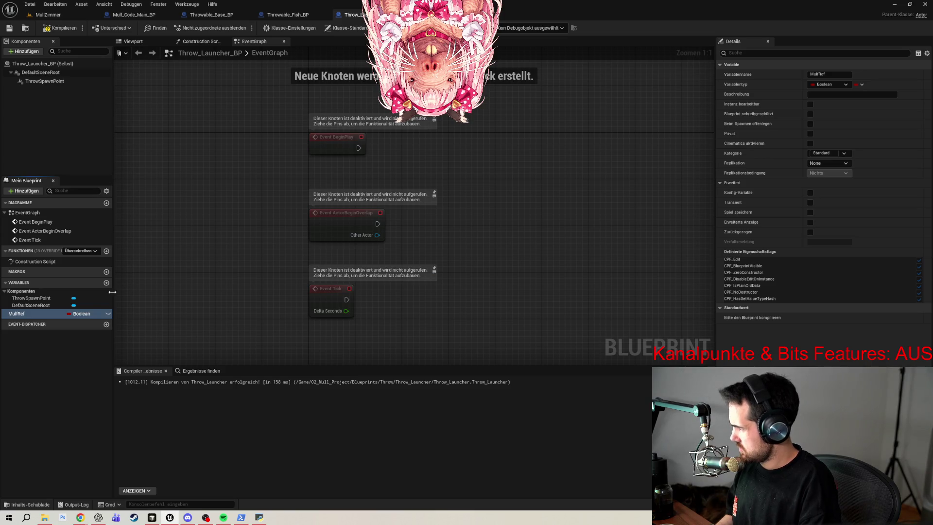
- Make MulfRef a Mulf Code Main BP object reference and tick Instance Editable
click(84, 313)
text(m)
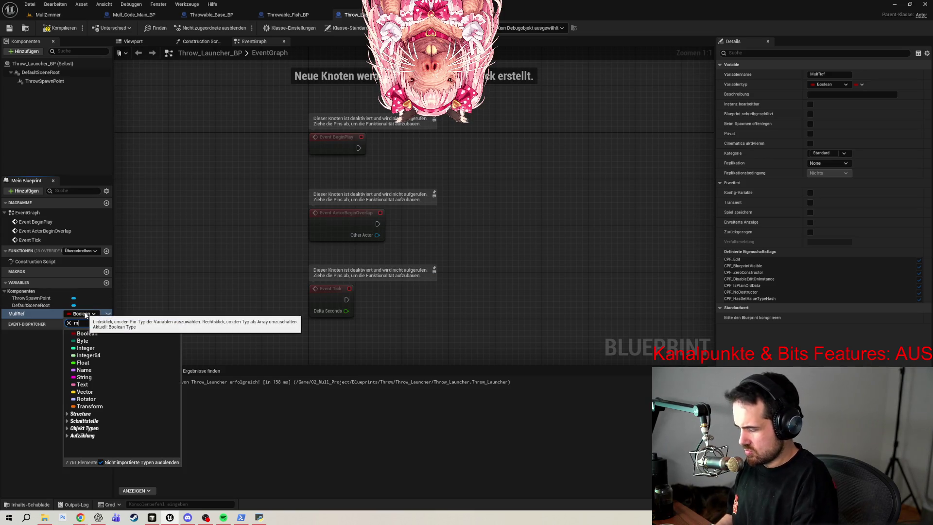
text(ulf b)
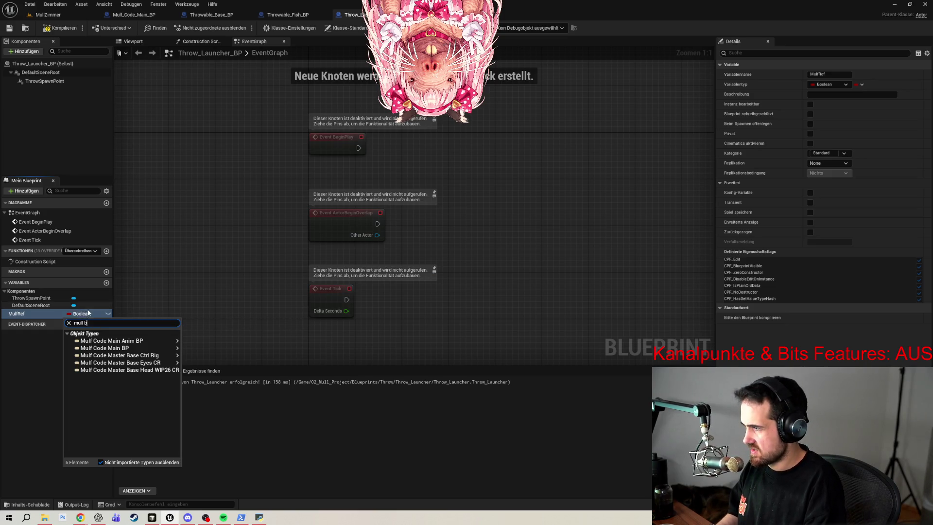
mouse_move(118, 349)
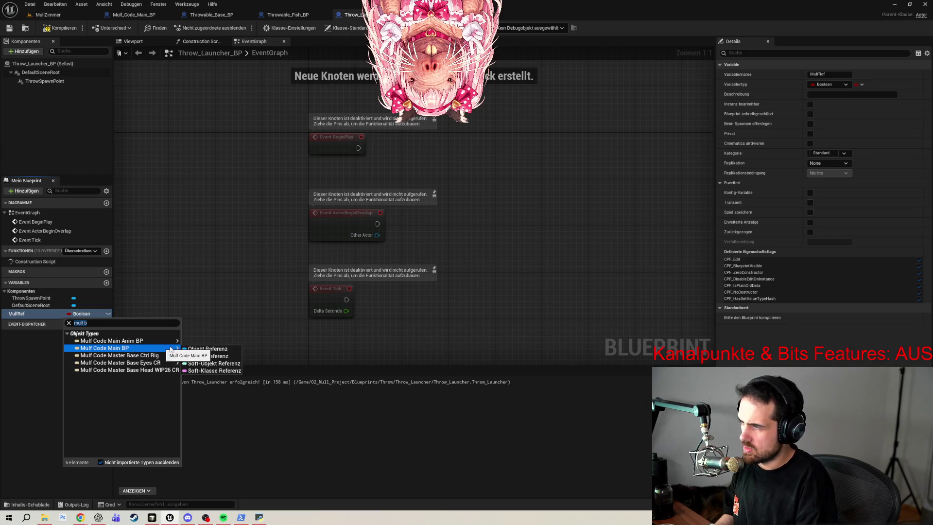
click(206, 348)
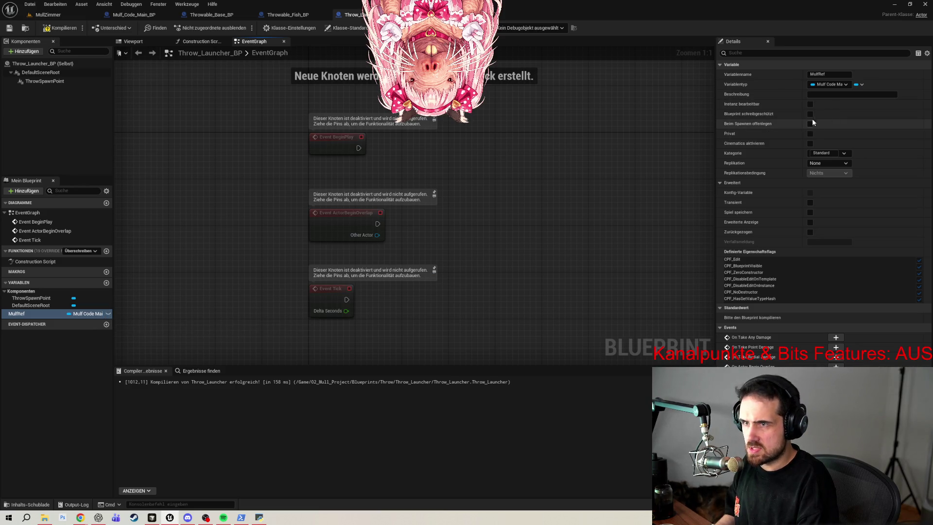
click(807, 106)
click(809, 104)
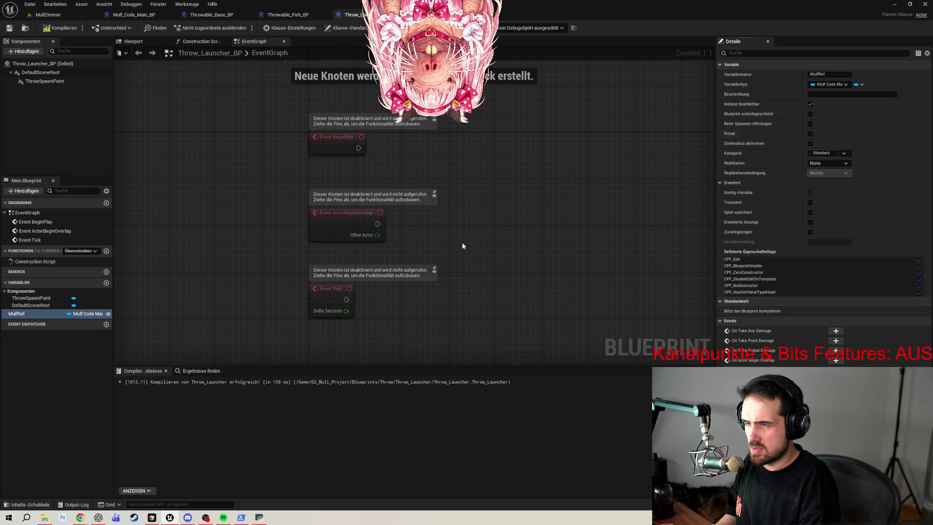
- Place a MulfRef getter in the EventGraph and search its actions for 'spawn' and 'get spawn'
mouse_move(21, 316)
mouse_down()
mouse_move(219, 340)
mouse_move(302, 334)
mouse_up()
click(233, 339)
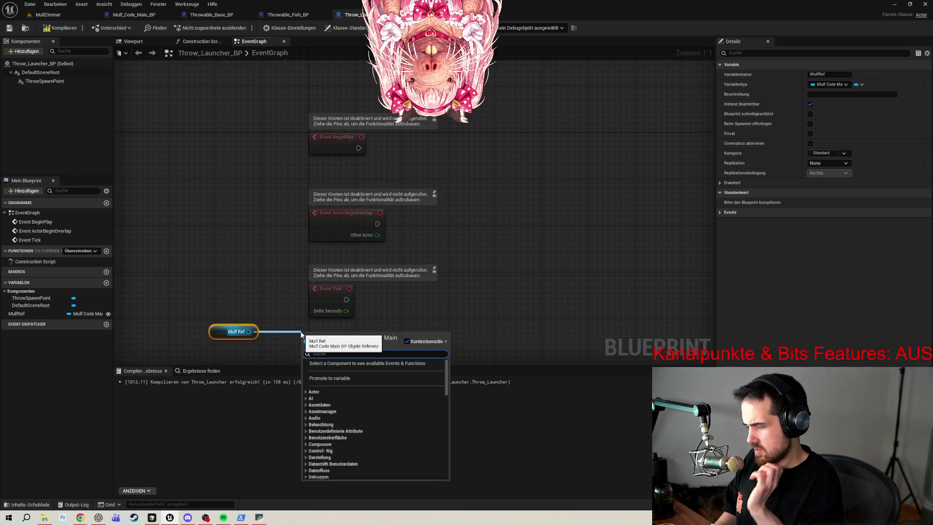
text(spawn)
key(ctrl+a)
text(get sp)
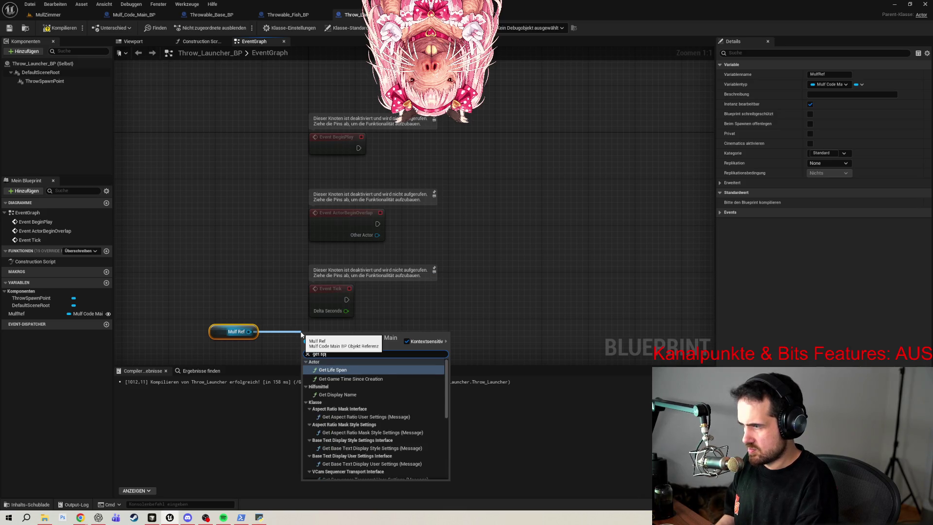
text(awn)
key(ctrl+a)
key(BackSpace)
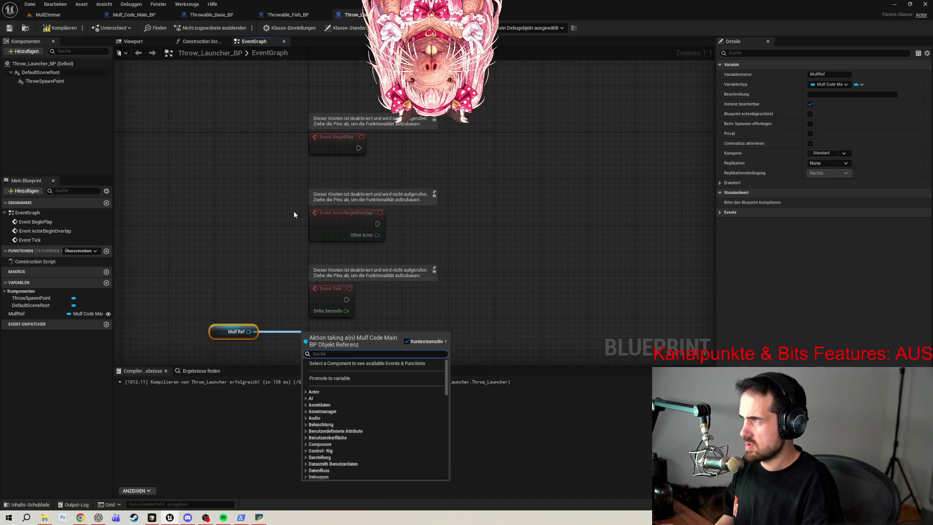
- Check Mulf_Code_Main_BP's functions, then search 'get throw target' from Mulf Ref without adding a node
click(155, 15)
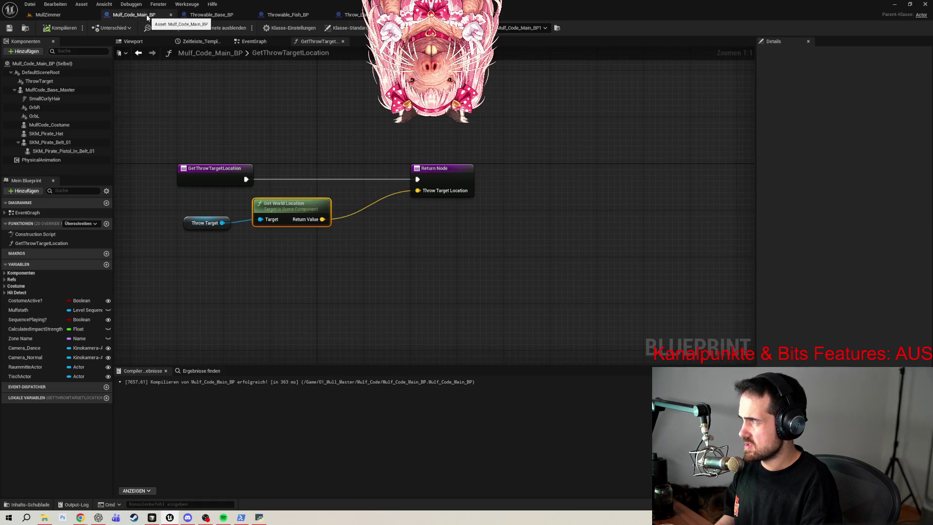
click(349, 15)
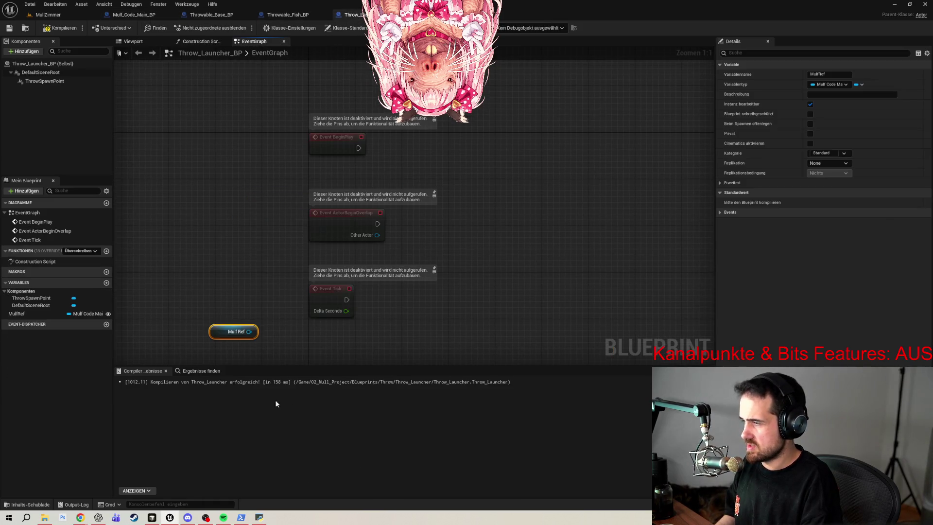
drag(249, 332, 281, 334)
text(get)
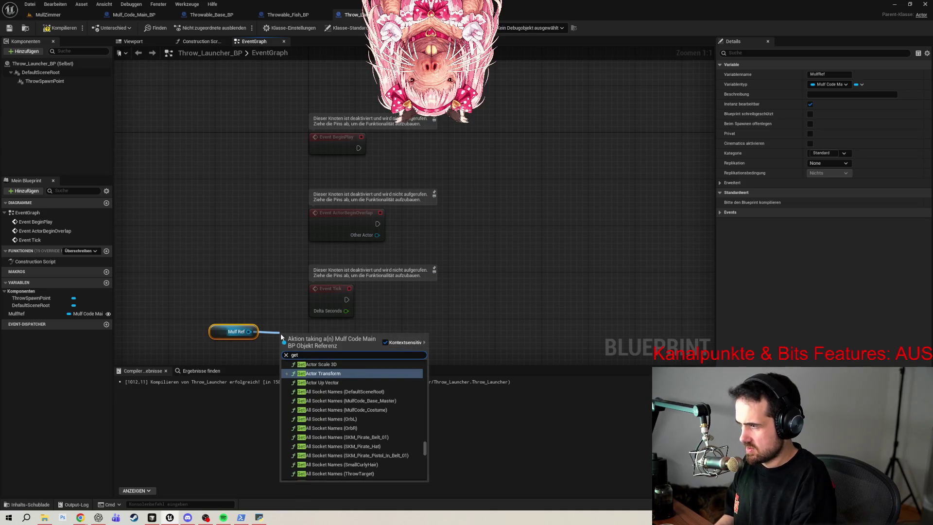
text( throw)
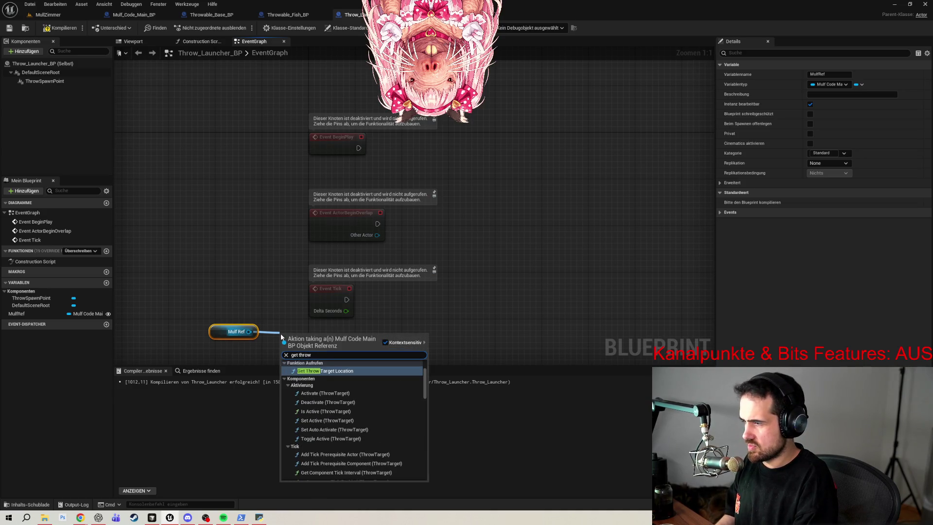
text( target)
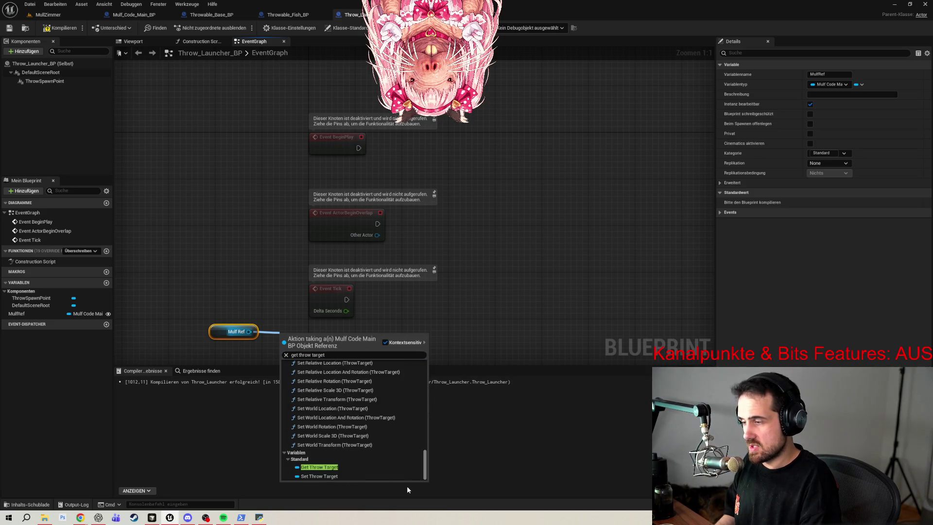
click(563, 322)
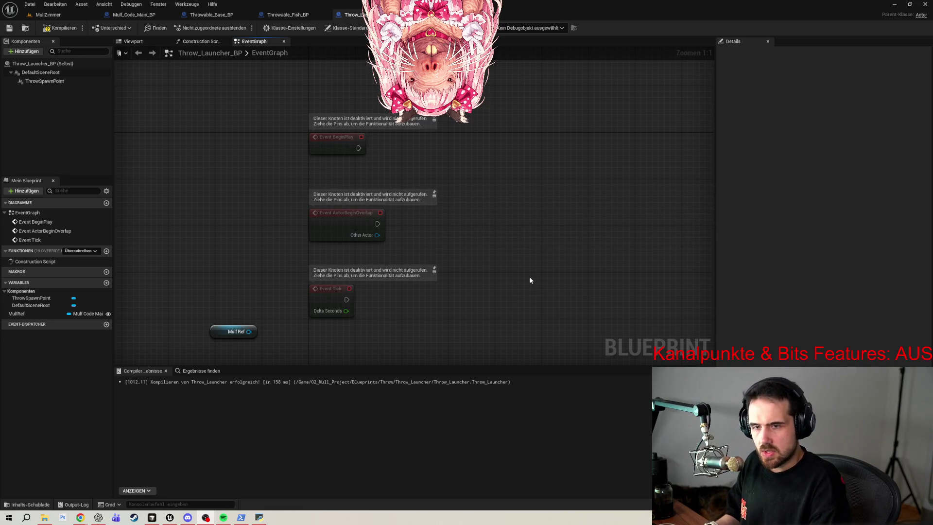
- Select the unconnected Mulf Ref getter and move it just beneath the Event Tick node
drag(430, 328, 437, 296)
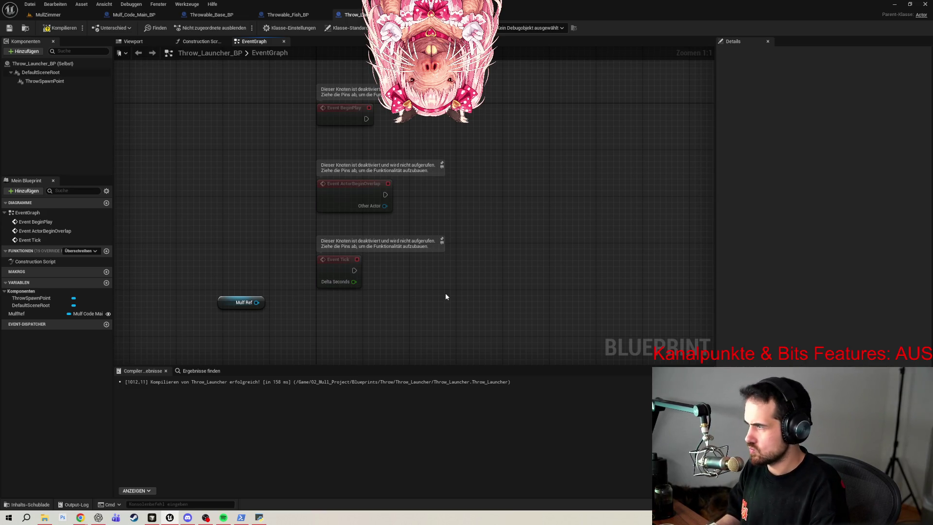
drag(197, 285, 267, 325)
mouse_move(185, 294)
mouse_down()
mouse_move(258, 320)
mouse_move(273, 339)
mouse_move(197, 271)
mouse_move(188, 270)
mouse_move(321, 351)
mouse_up()
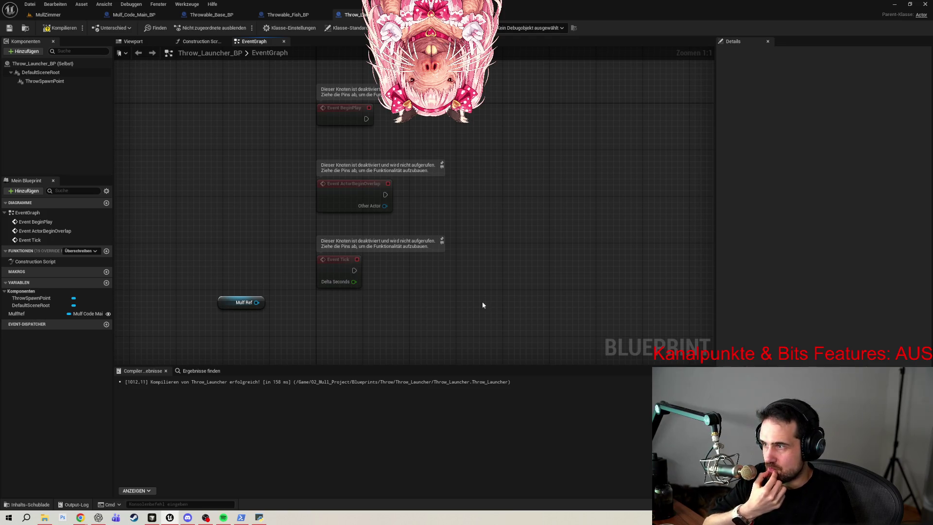
drag(223, 289, 314, 309)
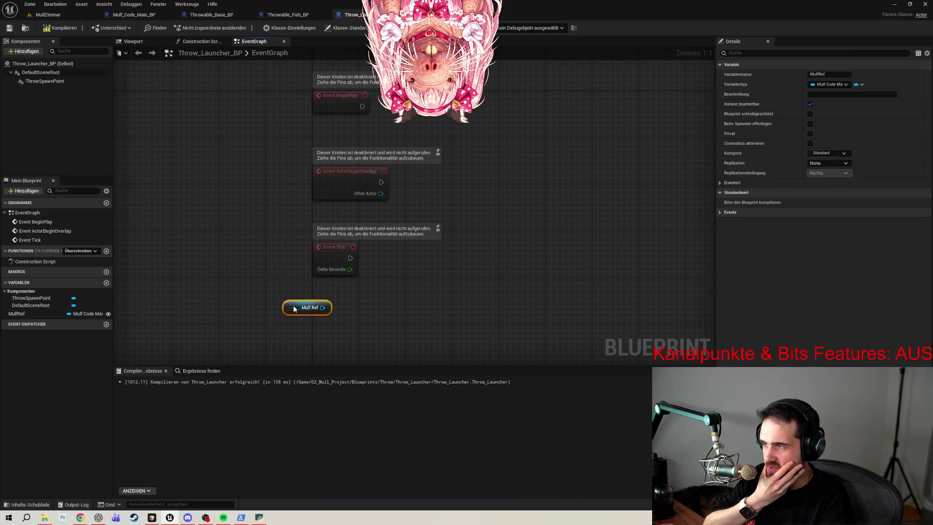
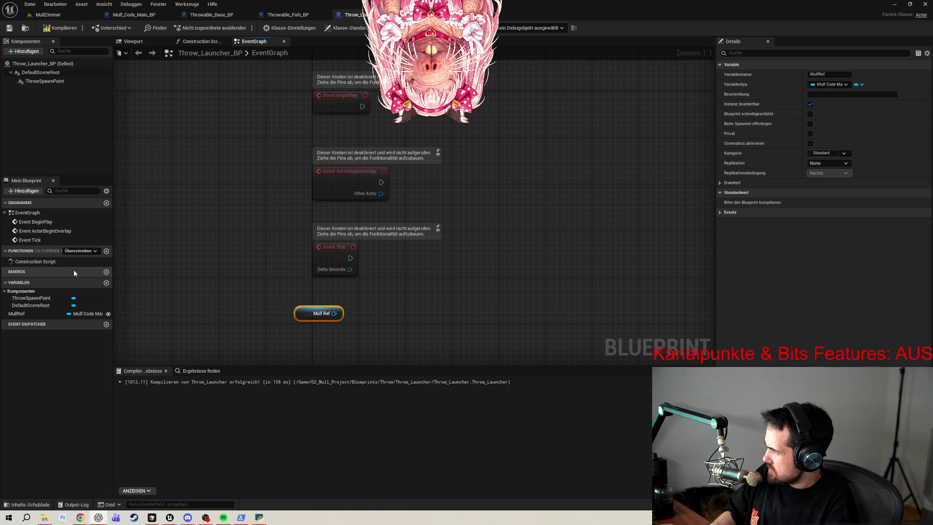
- Add a ThrowableClass variable typed as a Throwable Base BP class reference
click(106, 283)
text(Thr)
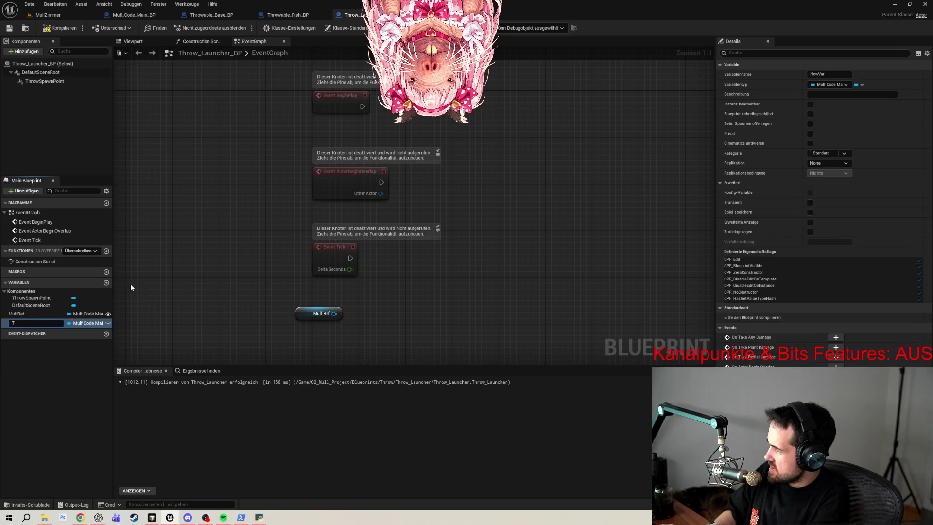
text(ow)
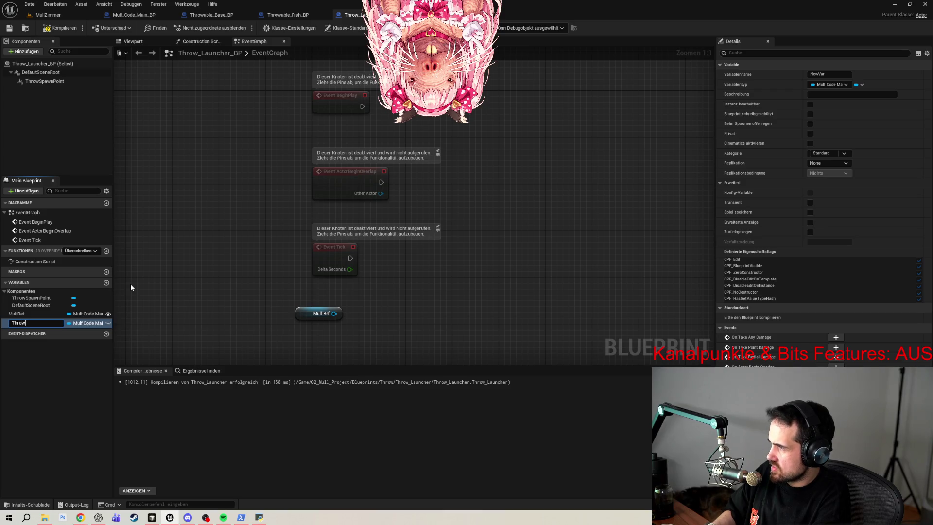
text(ableClass)
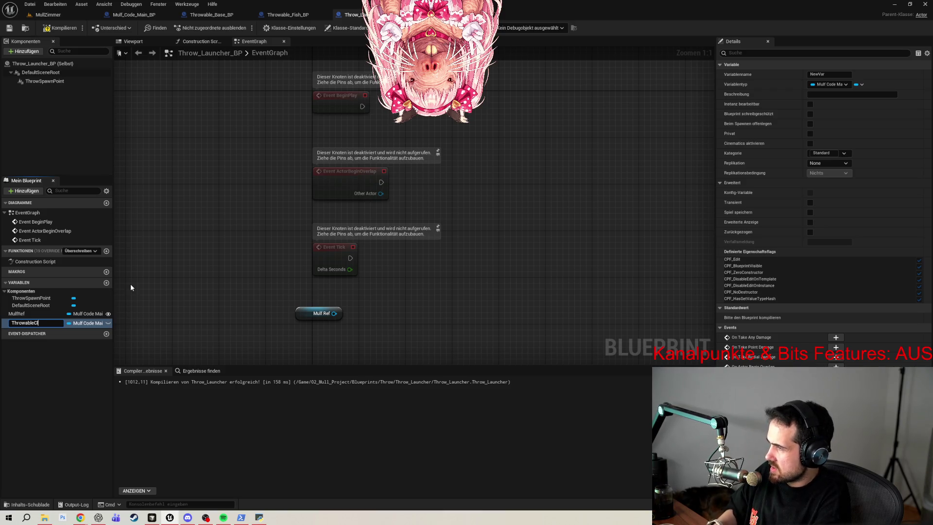
key(Return)
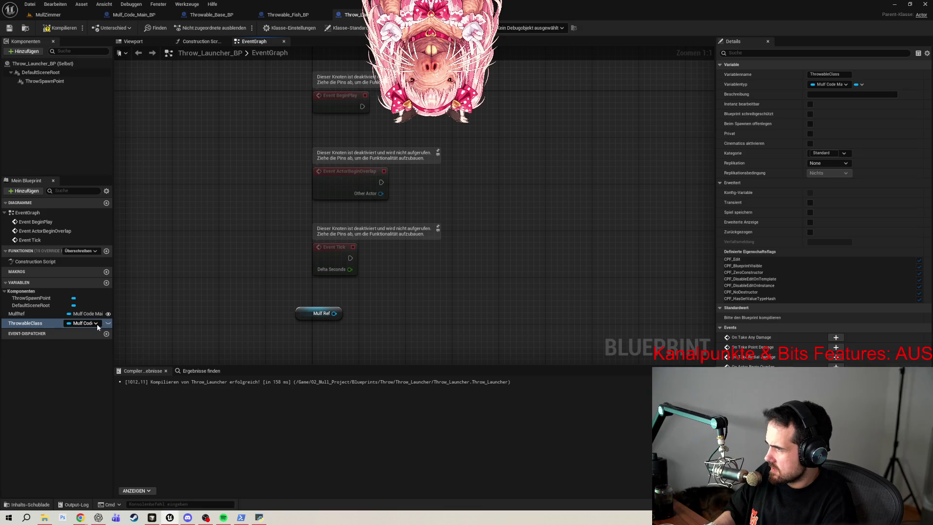
click(97, 324)
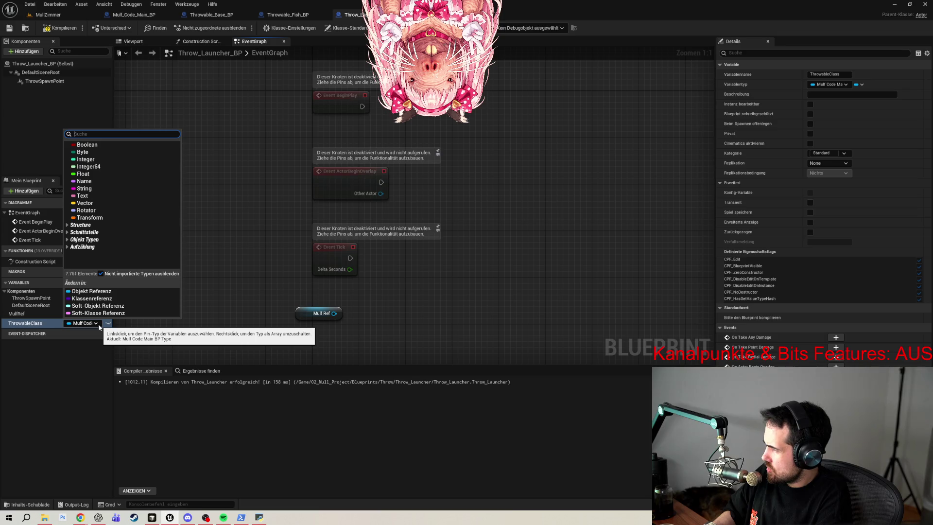
text(throwable)
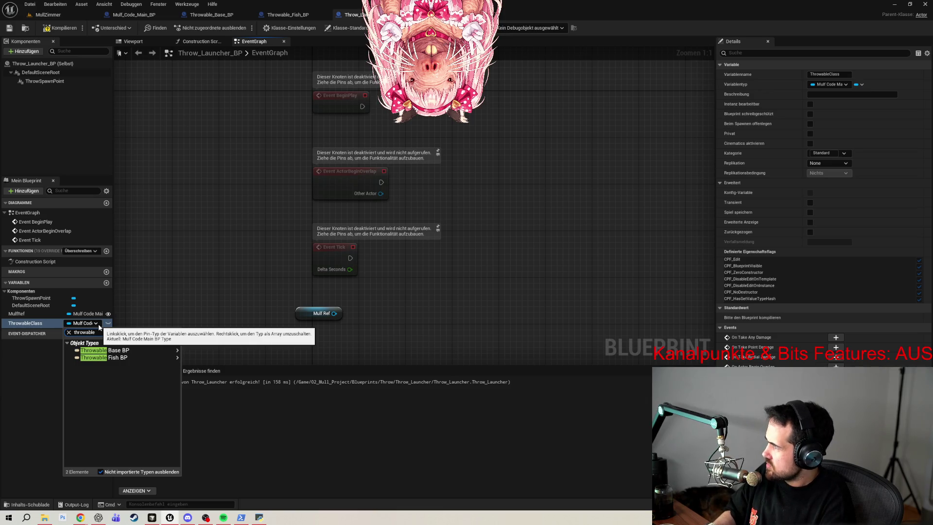
mouse_move(117, 351)
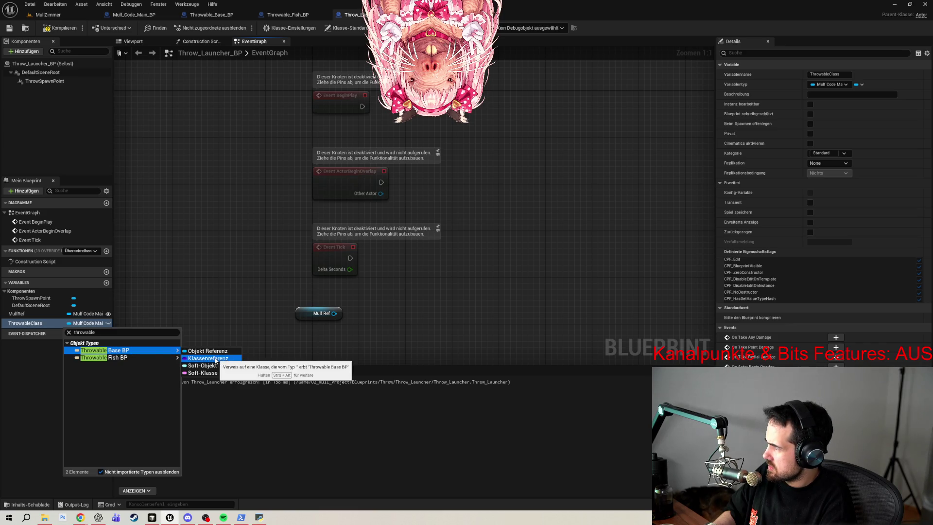
click(216, 359)
- Make ThrowableClass instance-editable and compile the blueprint
click(108, 323)
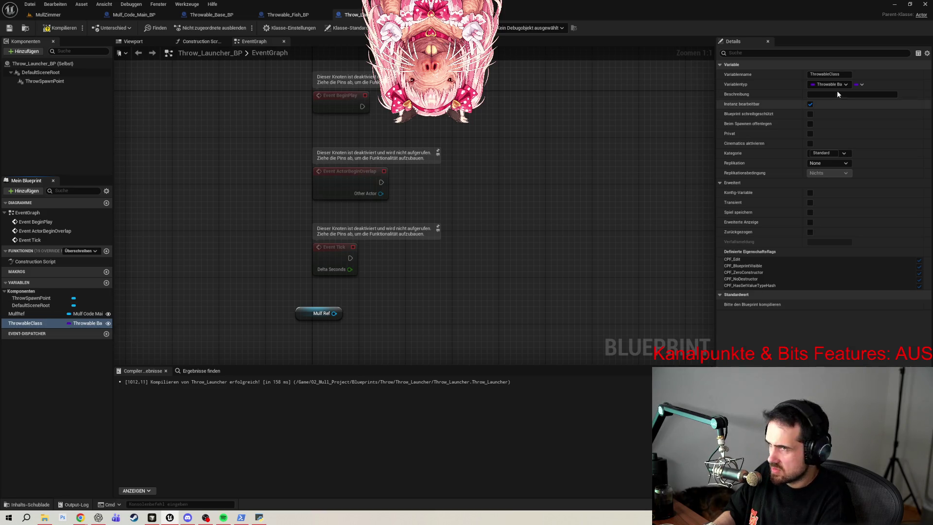
click(744, 51)
text(de)
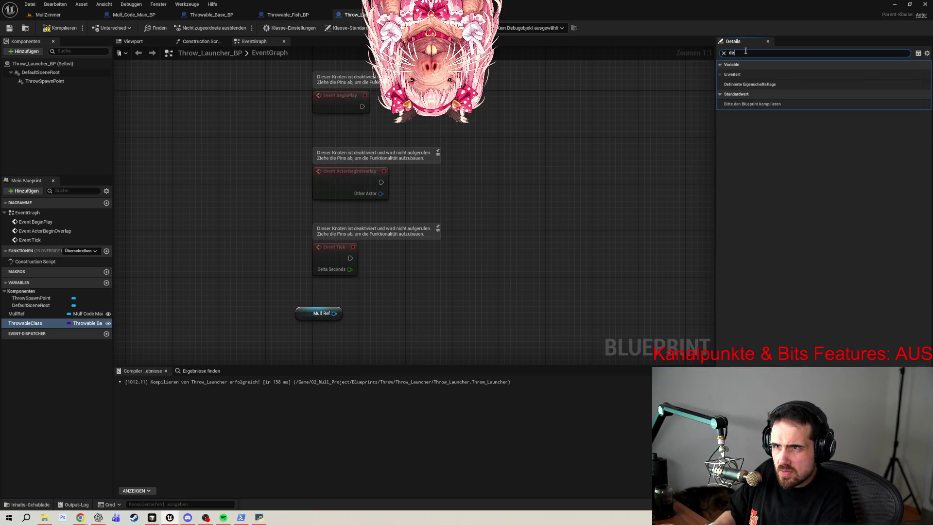
key(BackSpace)
key(BackSpace)
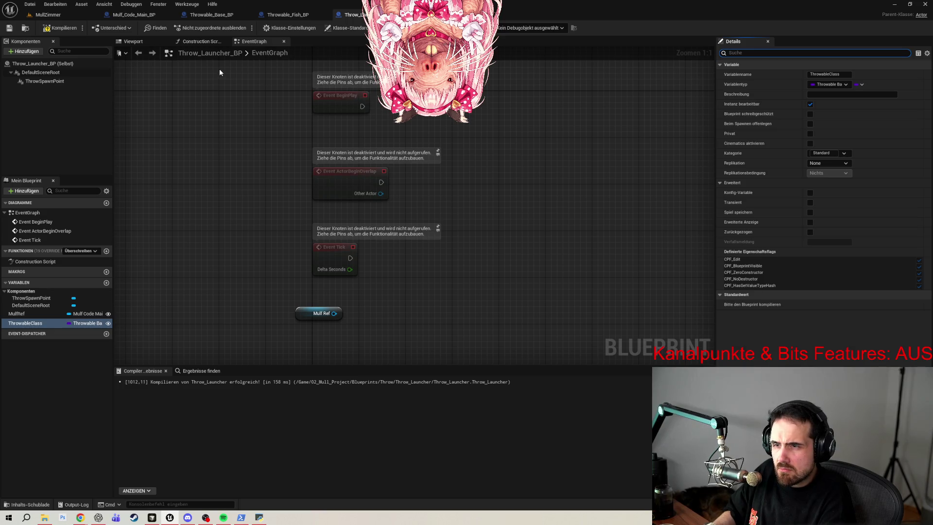
click(54, 28)
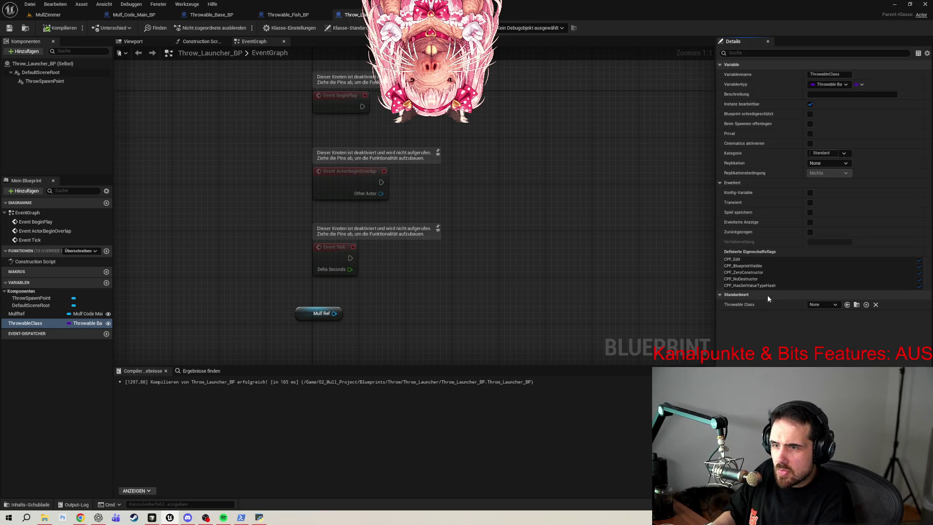
- Set ThrowableClass's default value to Throwable_Fish_BP and recompile
click(829, 304)
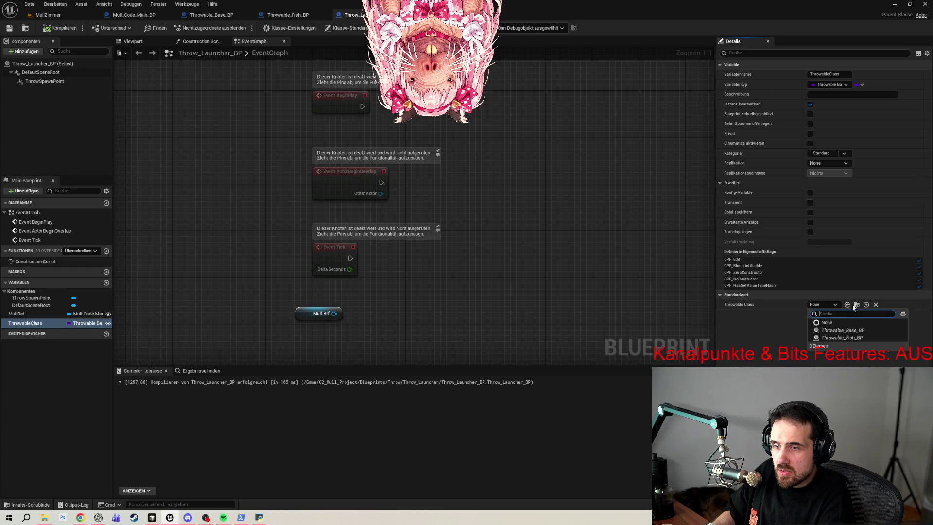
click(847, 337)
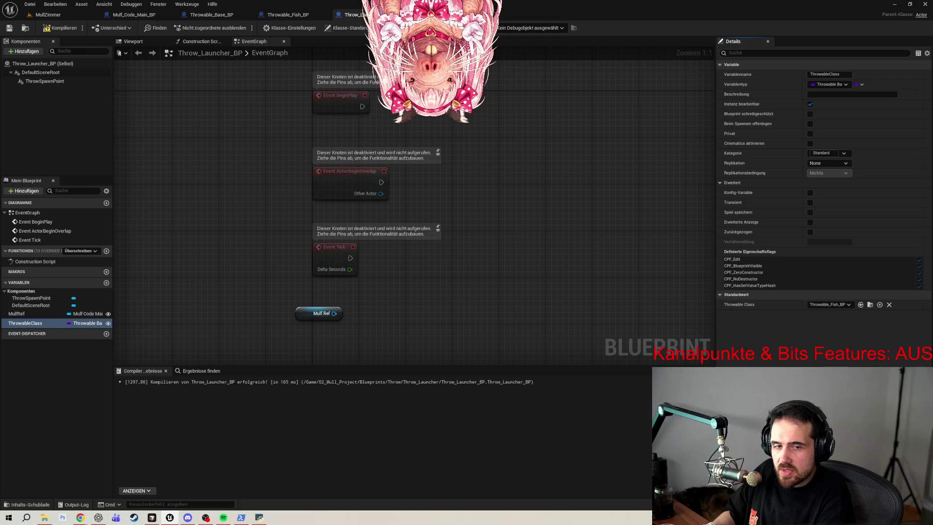
click(56, 29)
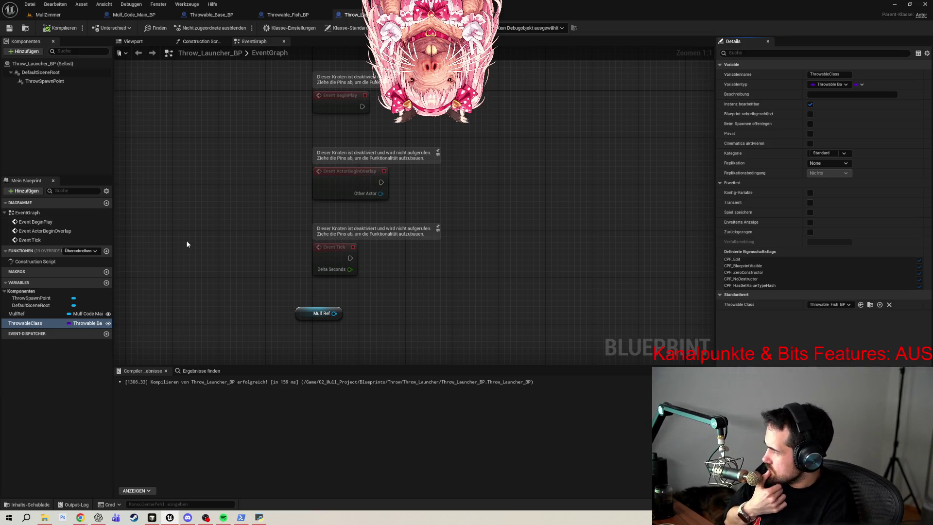
- Copy Enable Input and Get Player Controller from Mulf_Code_Main_BP and wire Event BeginPlay into them
drag(522, 197, 542, 277)
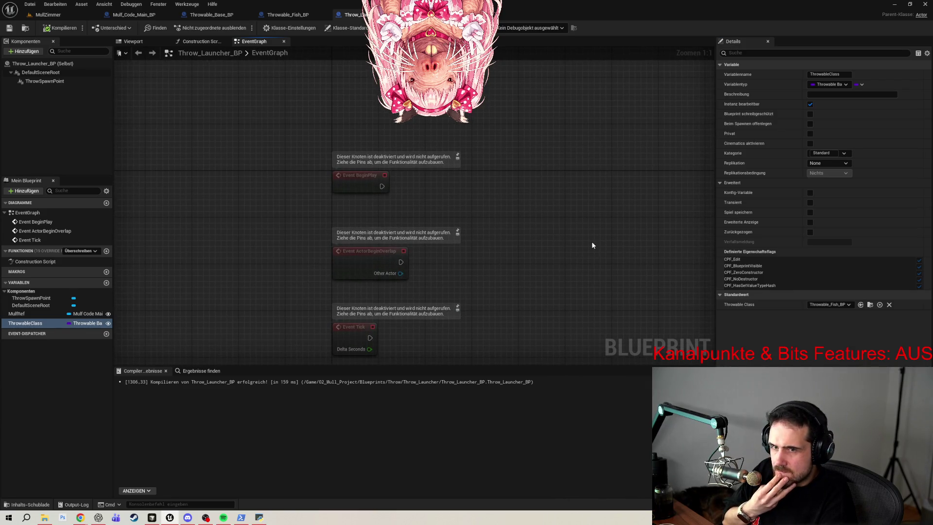
click(134, 15)
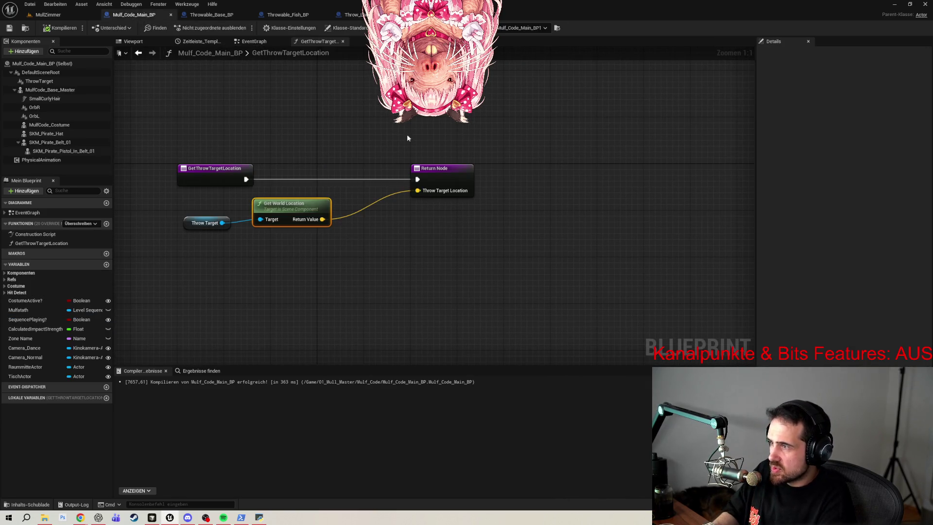
click(254, 41)
scroll(583, 147, down, 5)
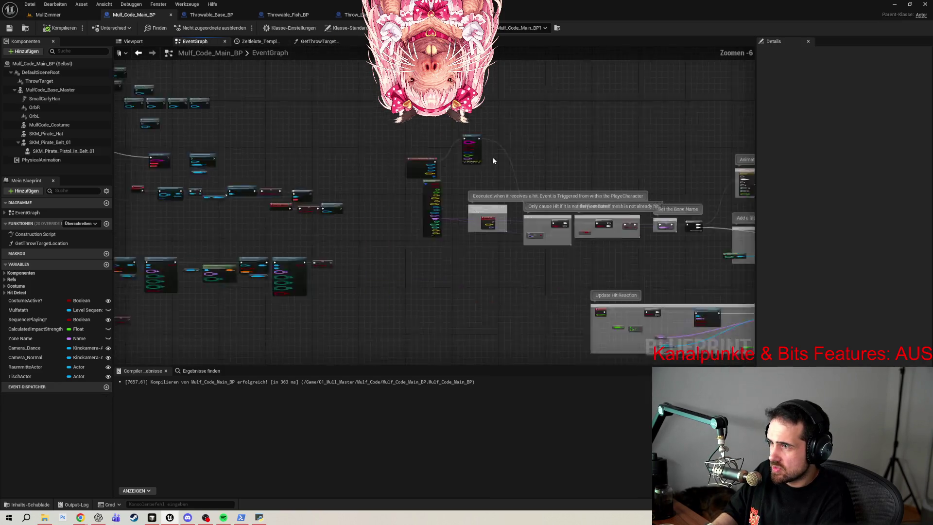
scroll(460, 179, up, 6)
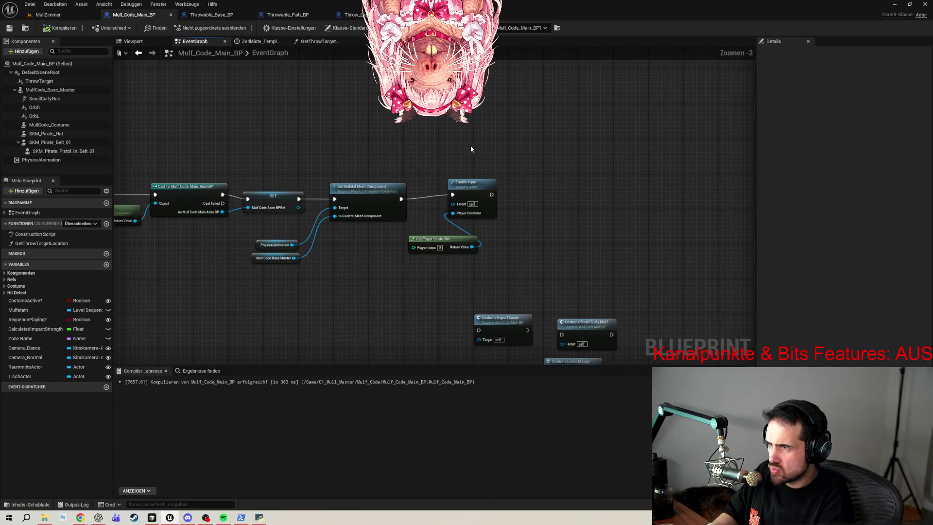
drag(460, 179, 505, 245)
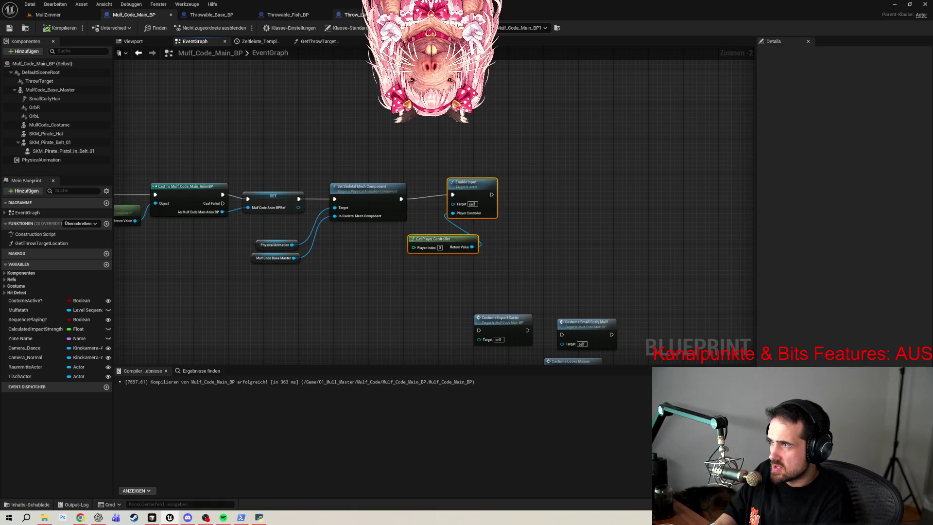
click(350, 15)
key(ctrl+v)
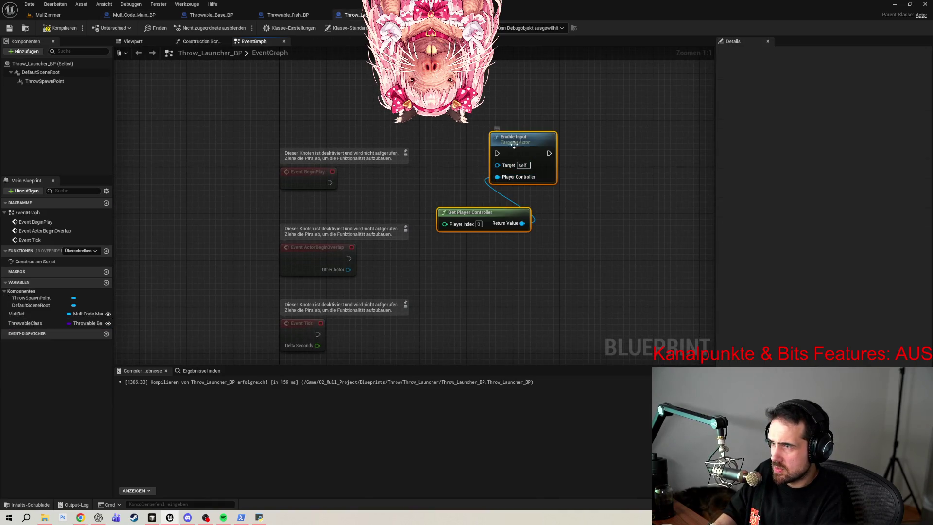
drag(516, 144, 499, 181)
click(482, 159)
drag(330, 182, 480, 188)
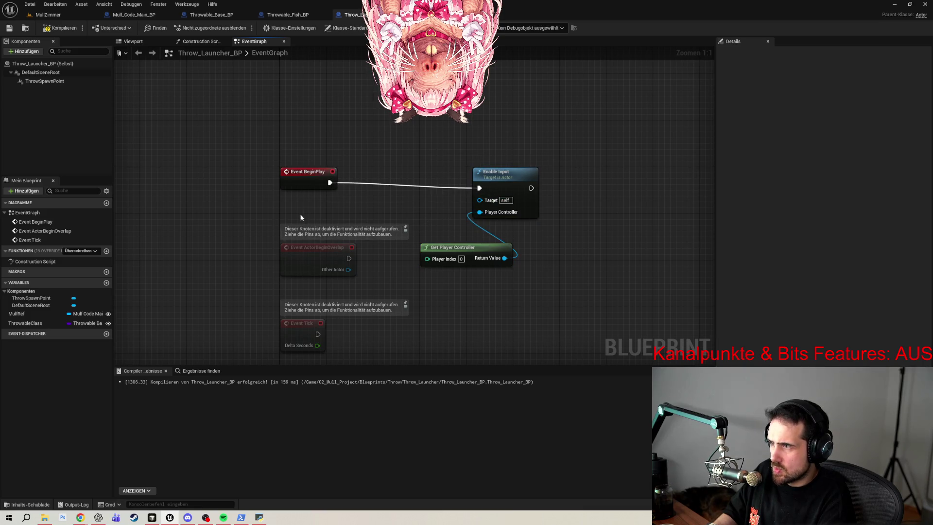
- Delete the Mulf Ref node and tidy the input nodes beside BeginPlay
scroll(197, 244, down, 1)
mouse_move(197, 244)
mouse_down()
mouse_move(246, 130)
mouse_move(245, 146)
mouse_move(356, 242)
mouse_move(370, 233)
mouse_up()
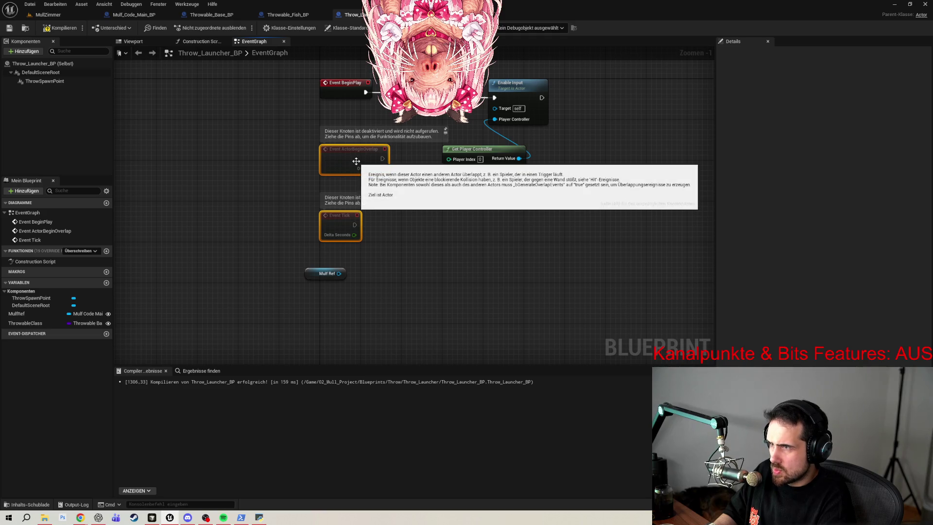
drag(356, 161, 215, 155)
click(325, 273)
key(Delete)
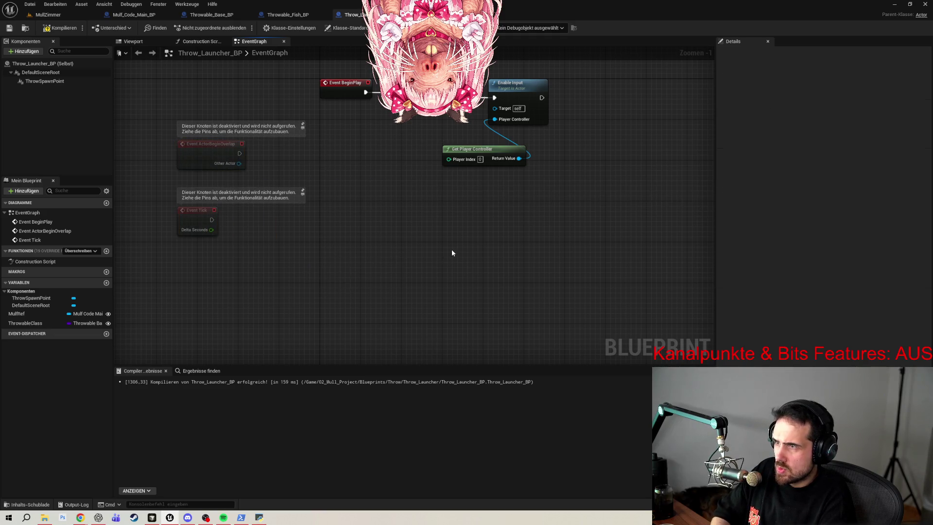
drag(452, 253, 390, 331)
mouse_move(389, 243)
mouse_down()
mouse_move(481, 151)
mouse_move(420, 158)
mouse_up()
click(330, 194)
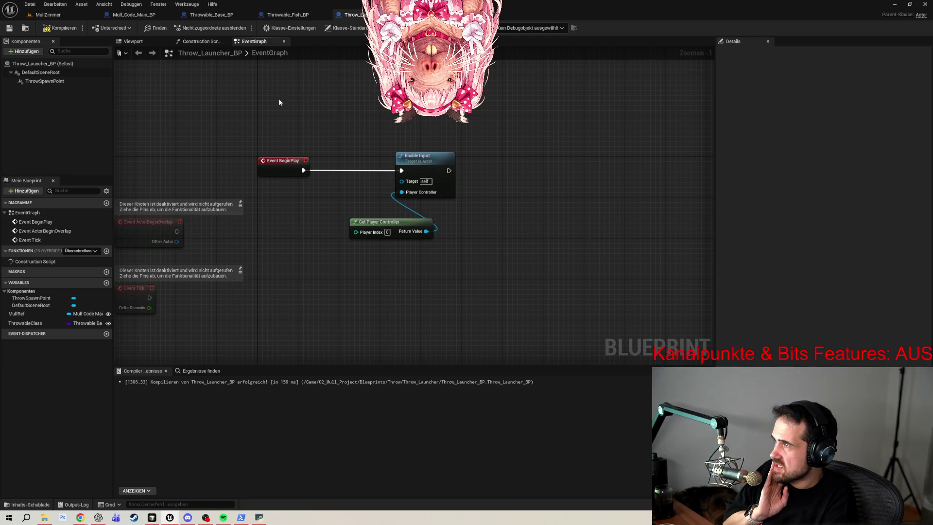
click(295, 29)
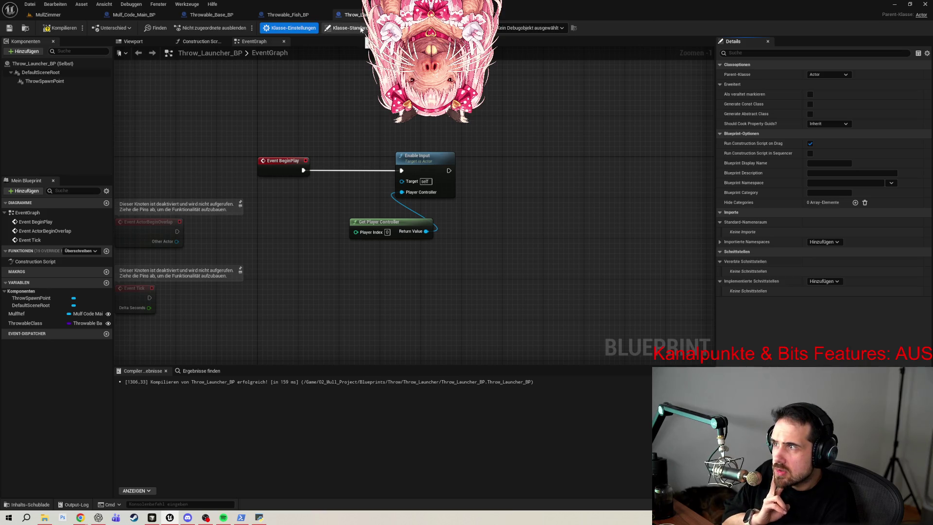
- Set Auto Receive Input to Player 0 in the class defaults
click(361, 29)
click(737, 54)
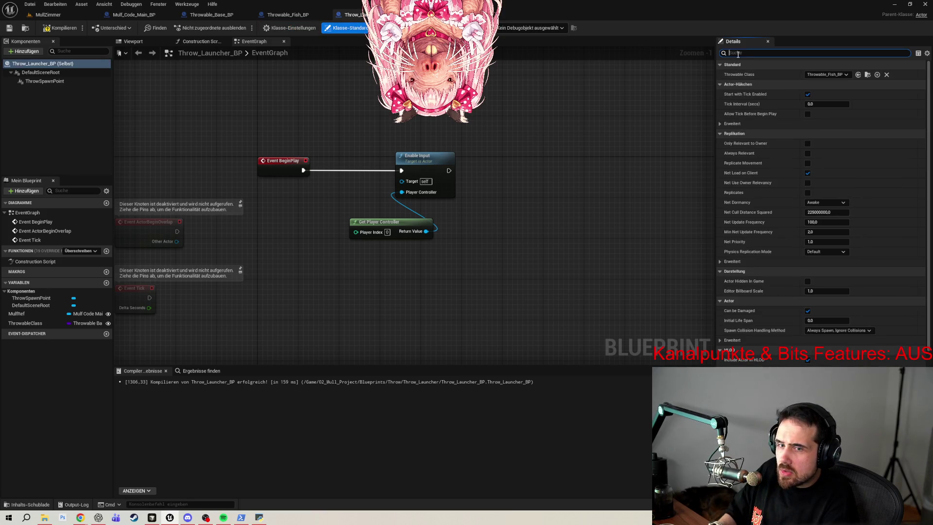
text(a)
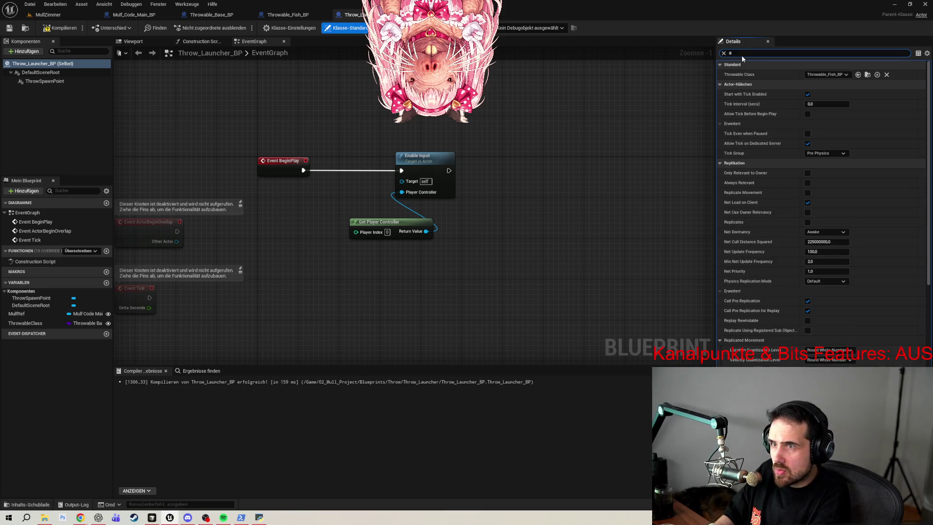
text(uto)
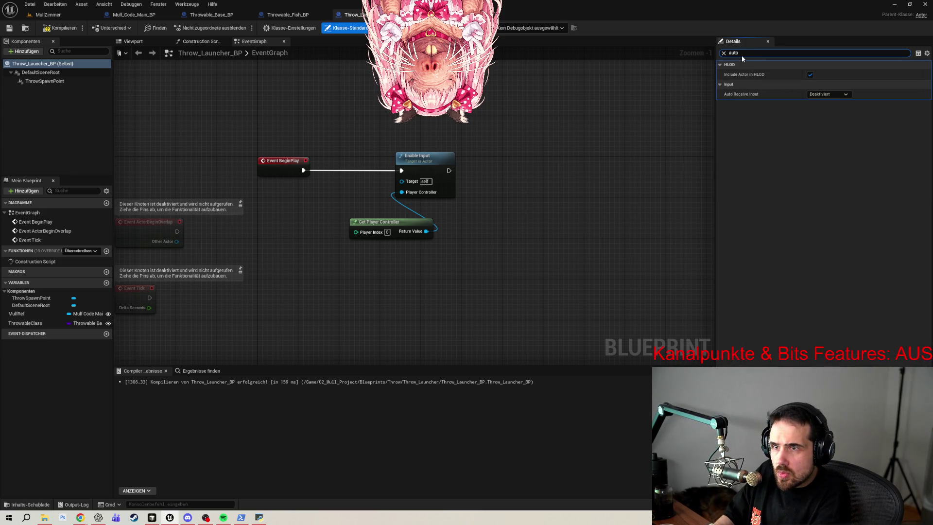
click(836, 94)
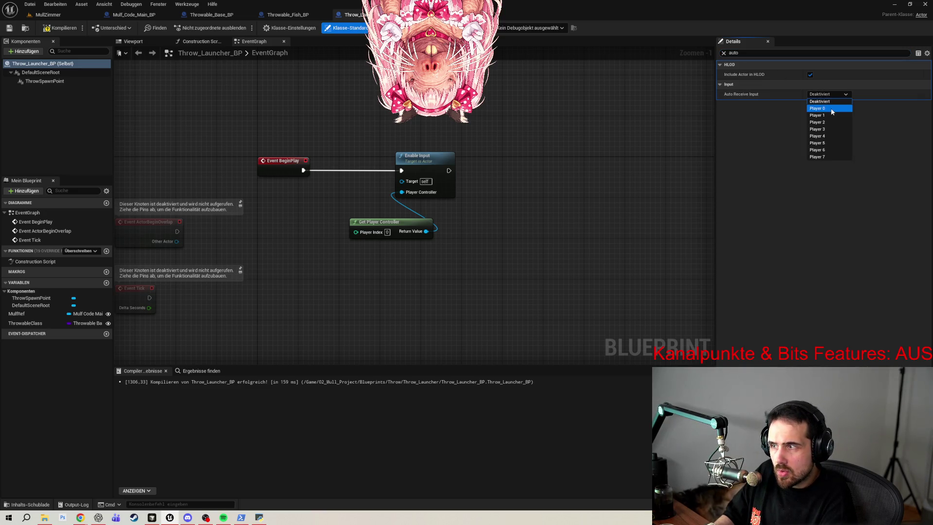
click(833, 109)
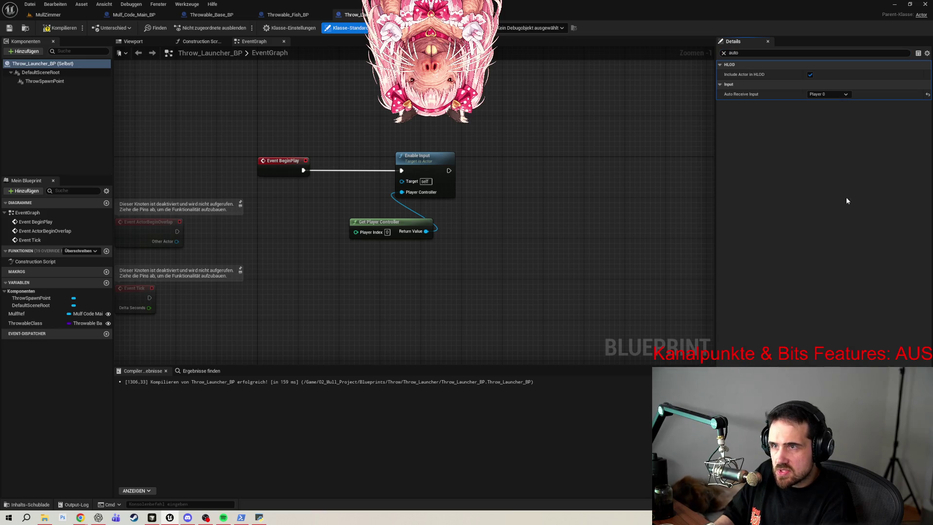
- Break the BeginPlay-to-Enable Input wire, recompile, and clear the details search
alt+click(335, 171)
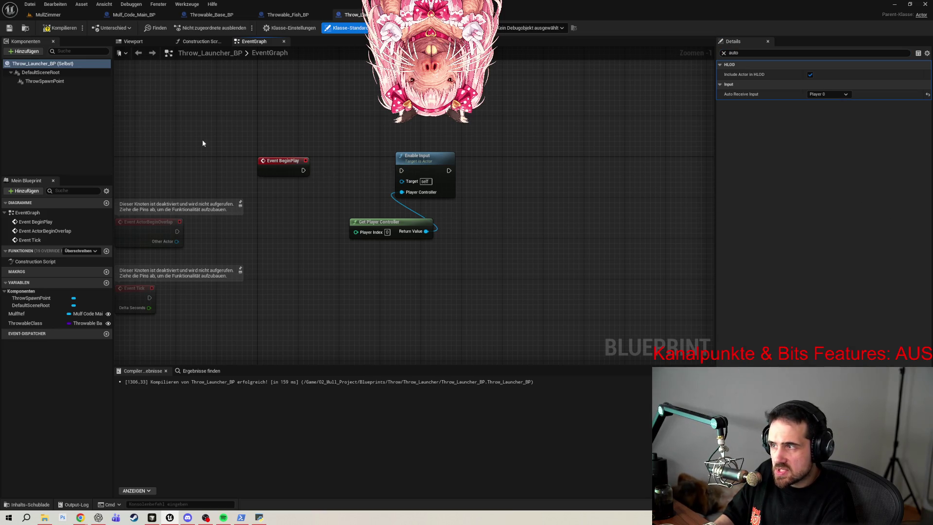
click(64, 28)
double_click(751, 52)
click(724, 53)
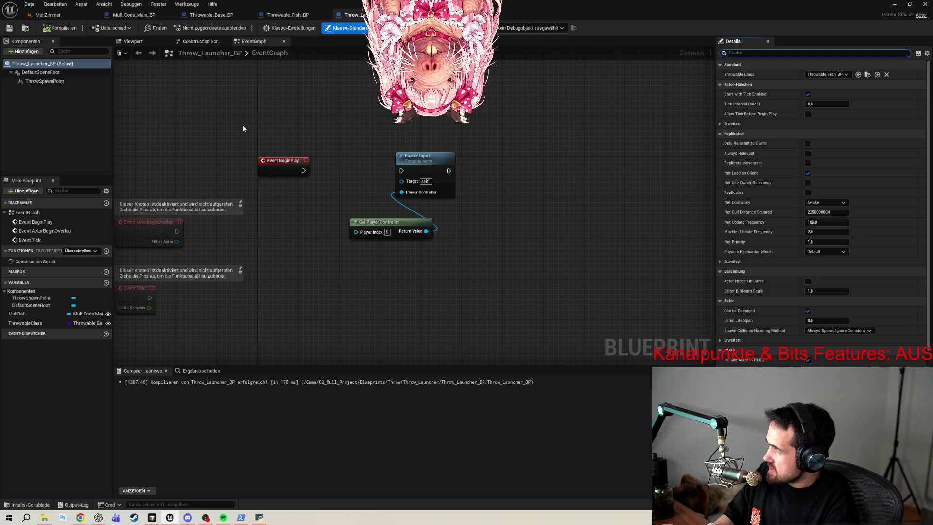
- Add a custom event named ThrowMesh to the event graph
right_click(372, 277)
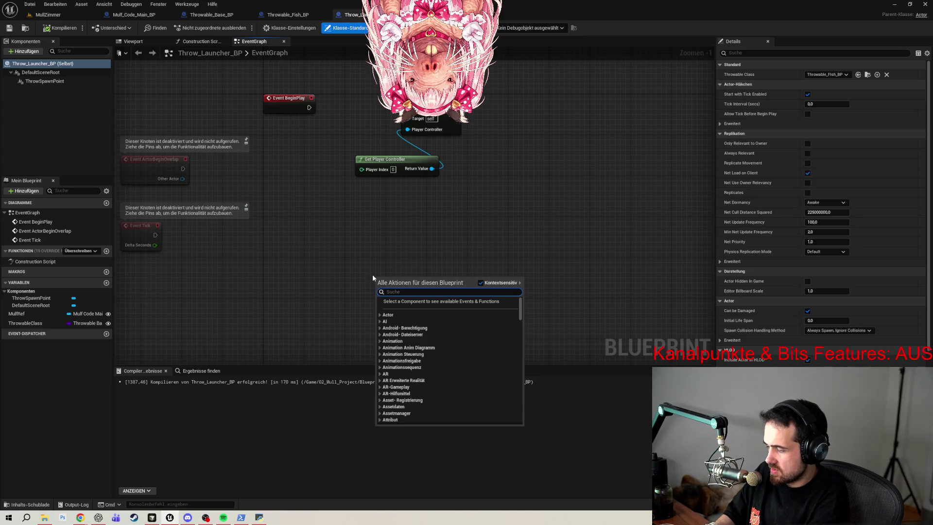
text(custom event)
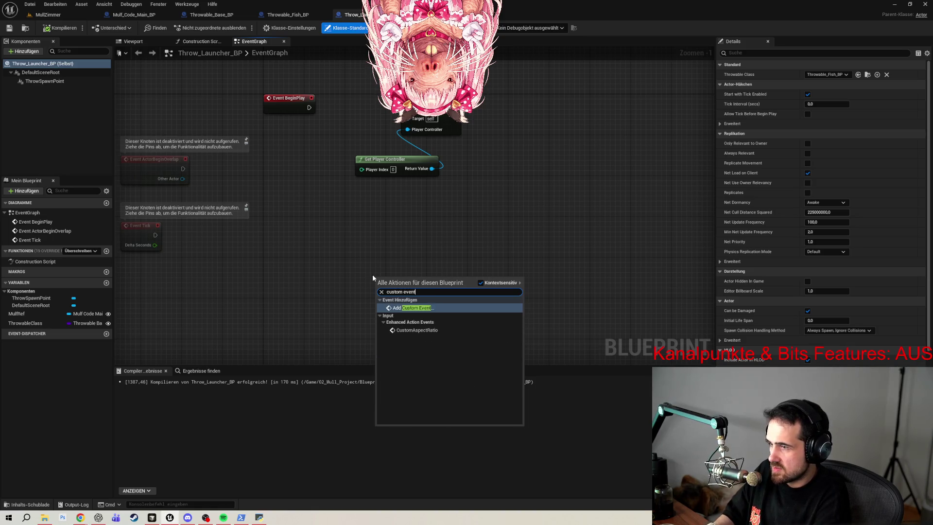
key(Return)
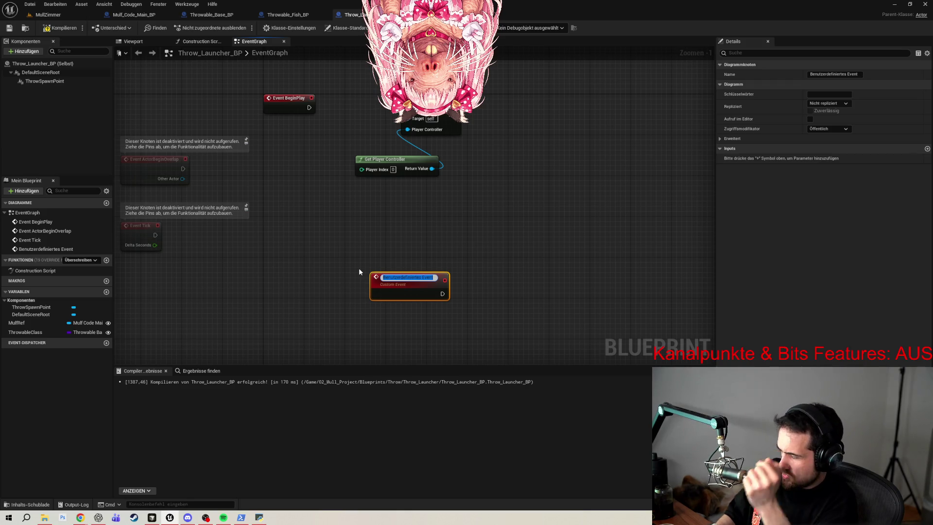
text(Throw)
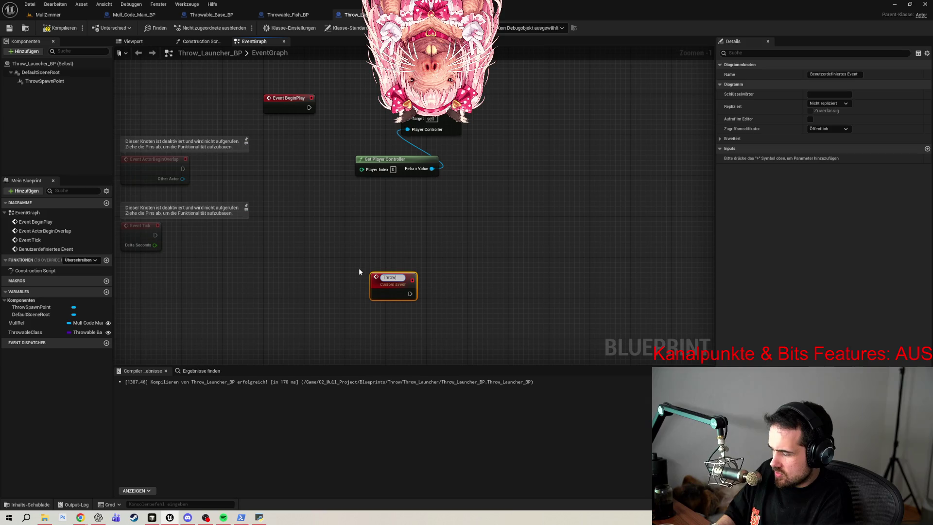
text(Mesh)
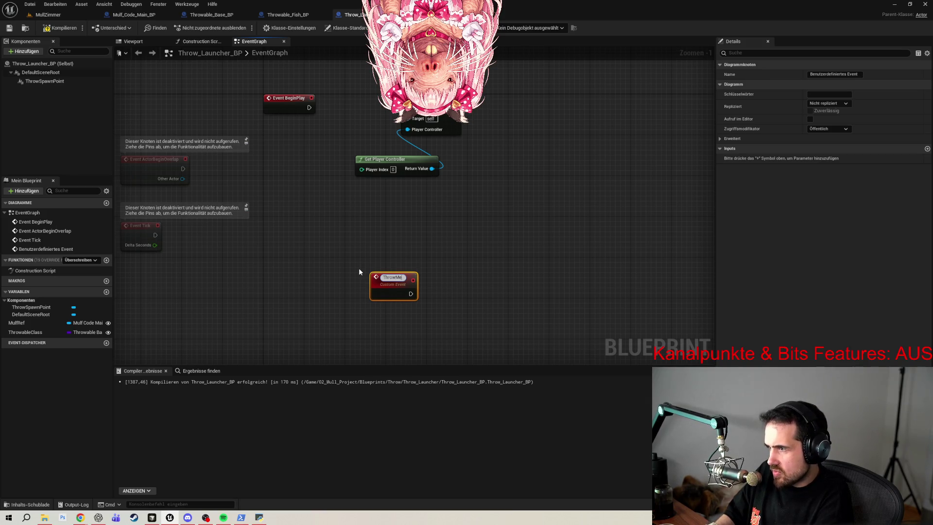
key(Return)
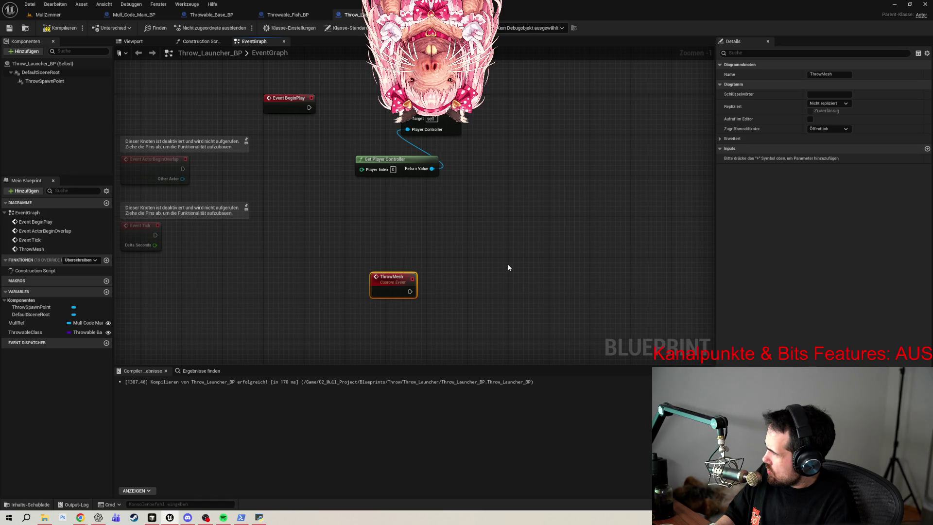
- Drag ThrowSpawnPoint into the graph as a getter below ThrowMesh
drag(486, 317, 401, 256)
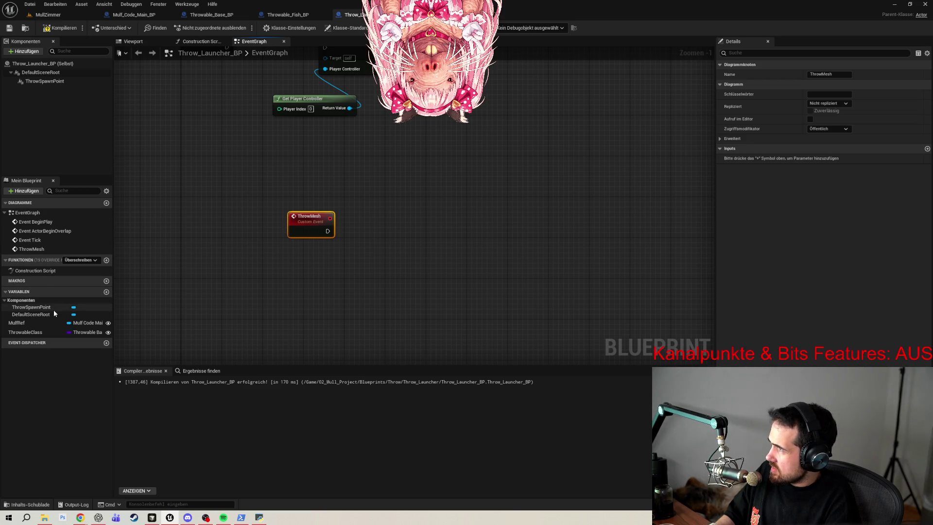
click(26, 308)
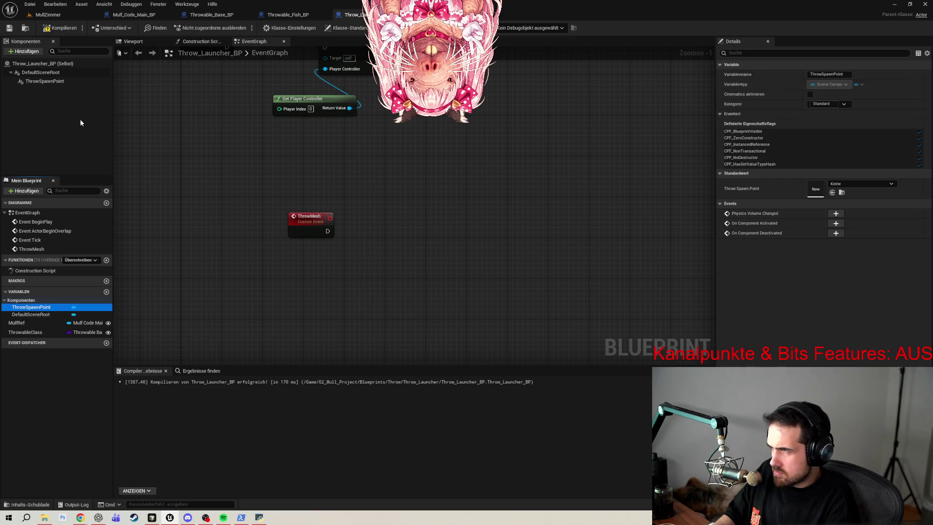
click(44, 81)
drag(31, 307, 251, 297)
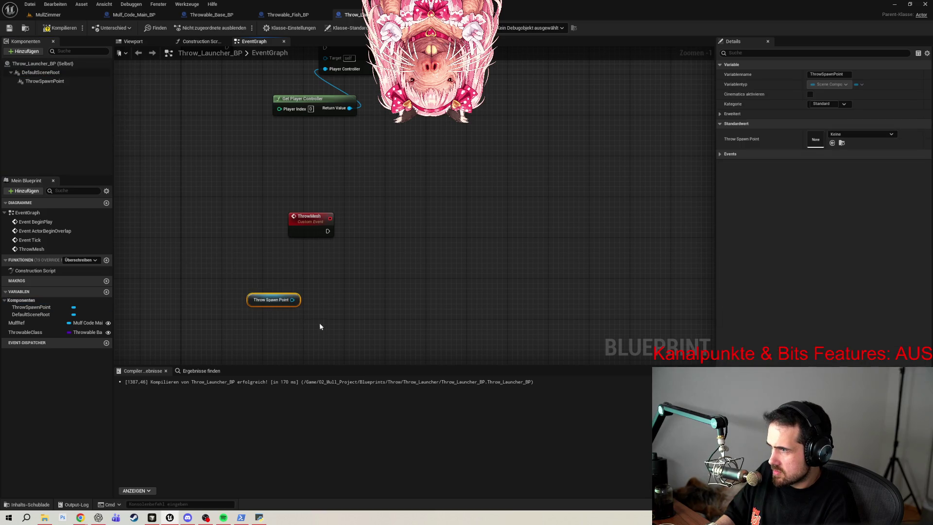
- Place the Throw Spawn Point getter and delete the duplicate one
click(350, 296)
drag(31, 307, 242, 341)
mouse_move(359, 321)
mouse_down()
mouse_move(218, 346)
mouse_move(299, 339)
mouse_up()
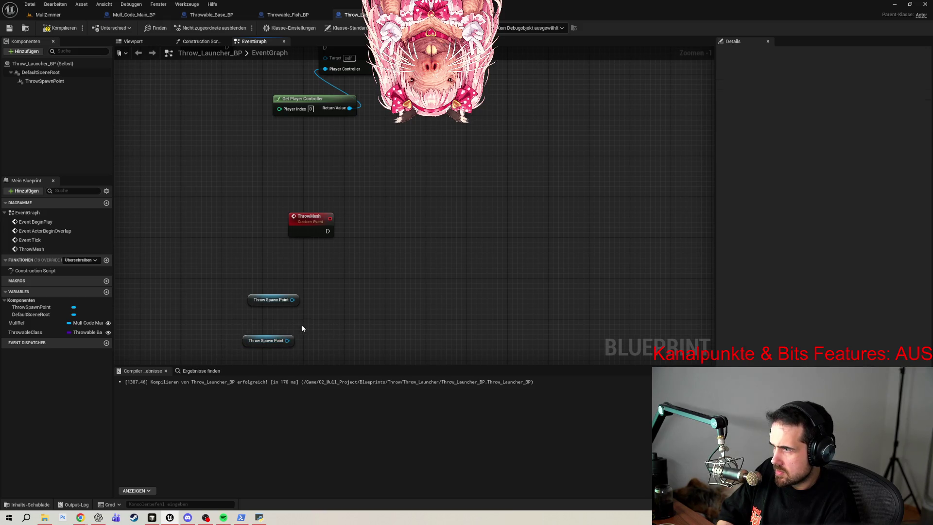
click(275, 301)
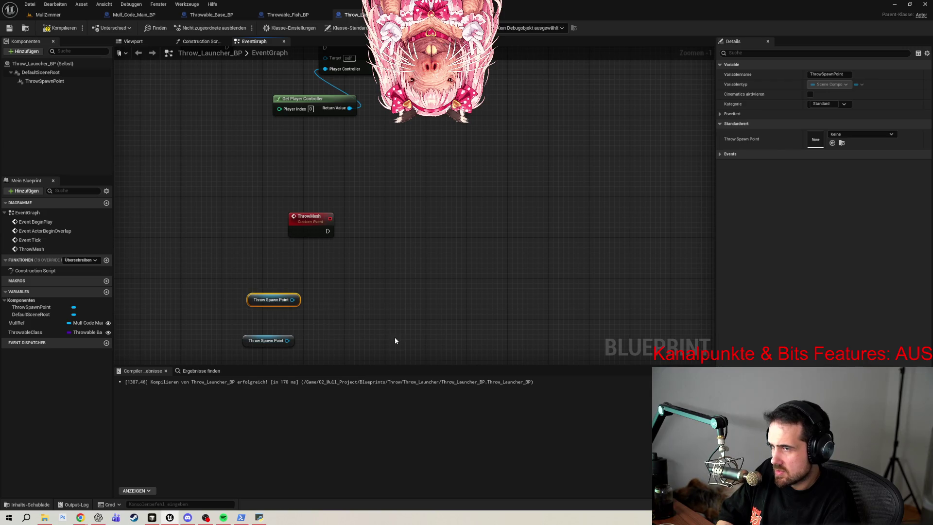
drag(394, 337, 227, 355)
key(Delete)
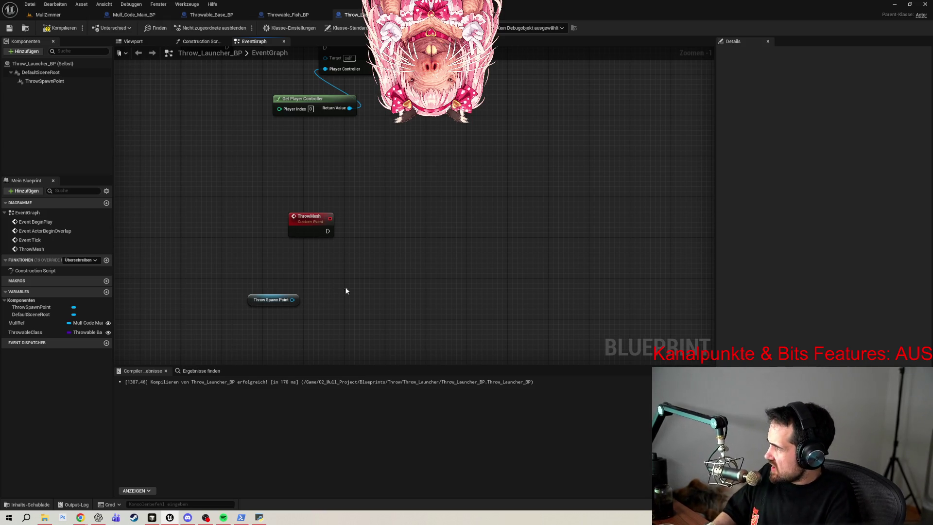
- Feed Throw Spawn Point into a new Get World Transform node and move both left
drag(293, 300, 350, 292)
text(ge)
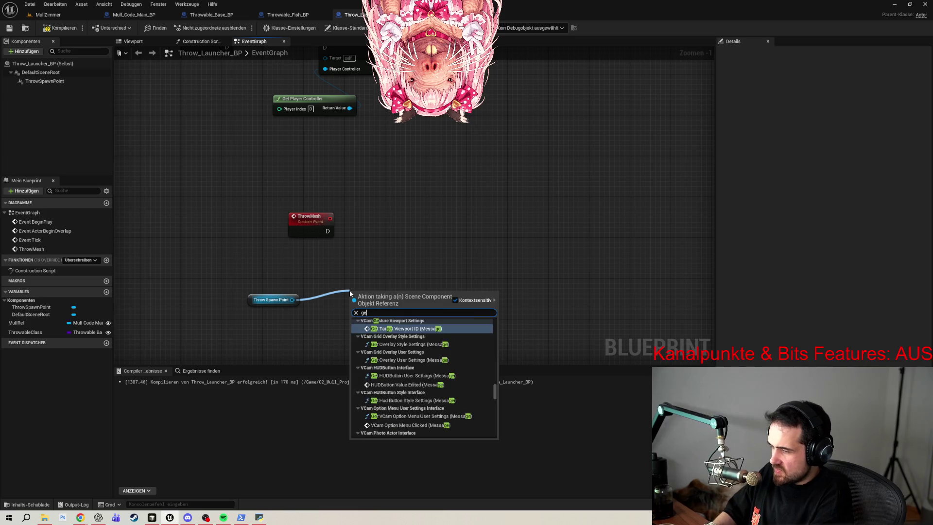
text(t world trans)
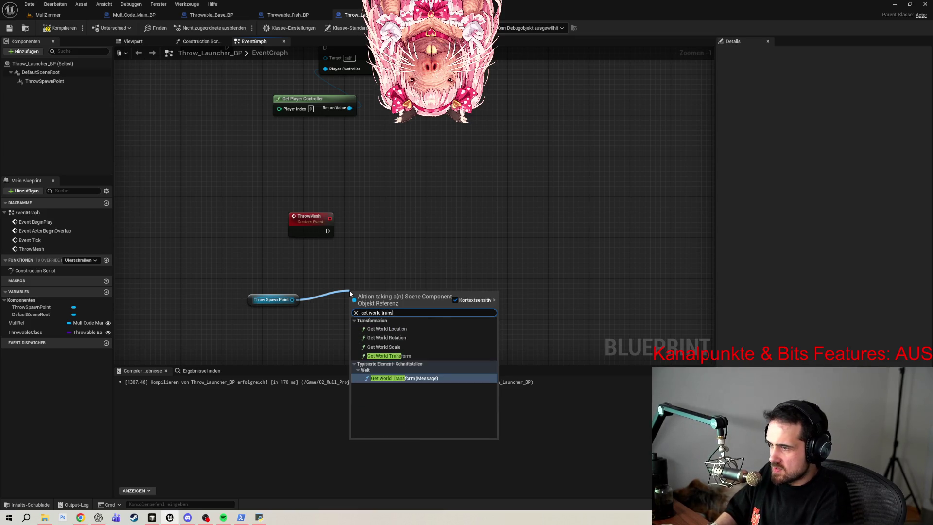
click(410, 355)
drag(380, 295, 351, 291)
drag(264, 282, 401, 338)
drag(360, 226, 284, 237)
click(363, 224)
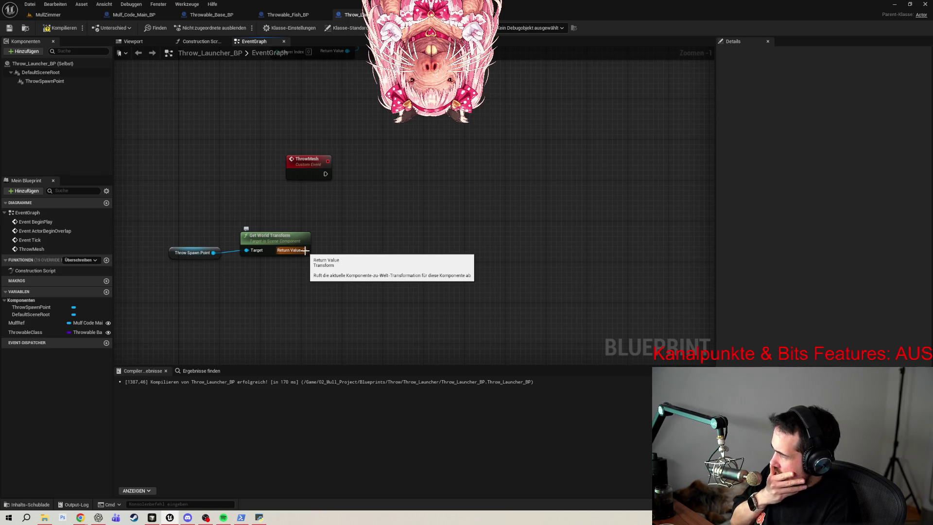
drag(77, 323, 272, 314)
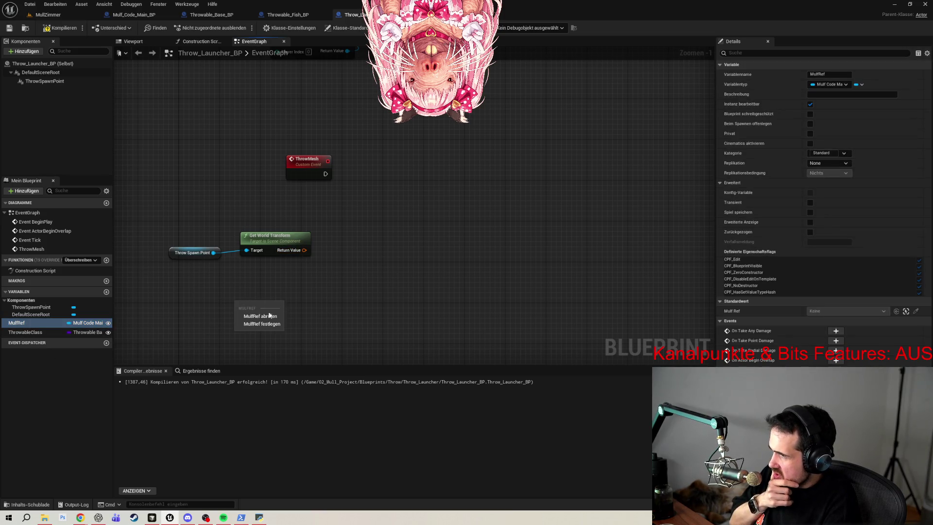
- Add a Mulf Ref getter calling Get Throw Target Location, fired by ThrowMesh's exec pin
click(272, 316)
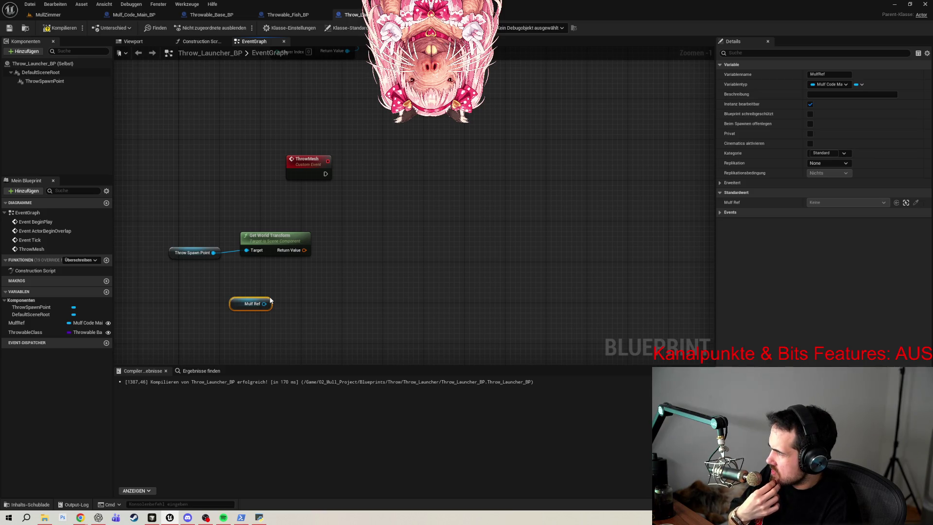
drag(264, 304, 336, 294)
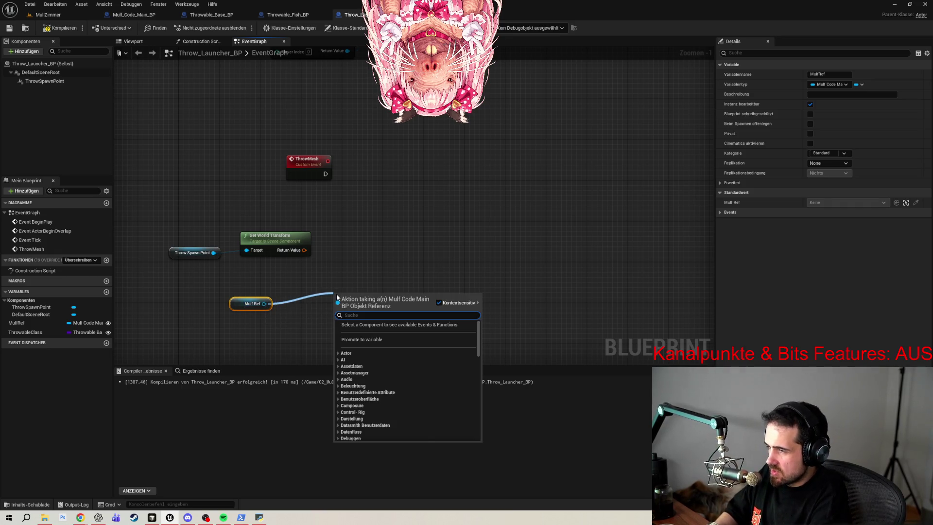
text(get throw)
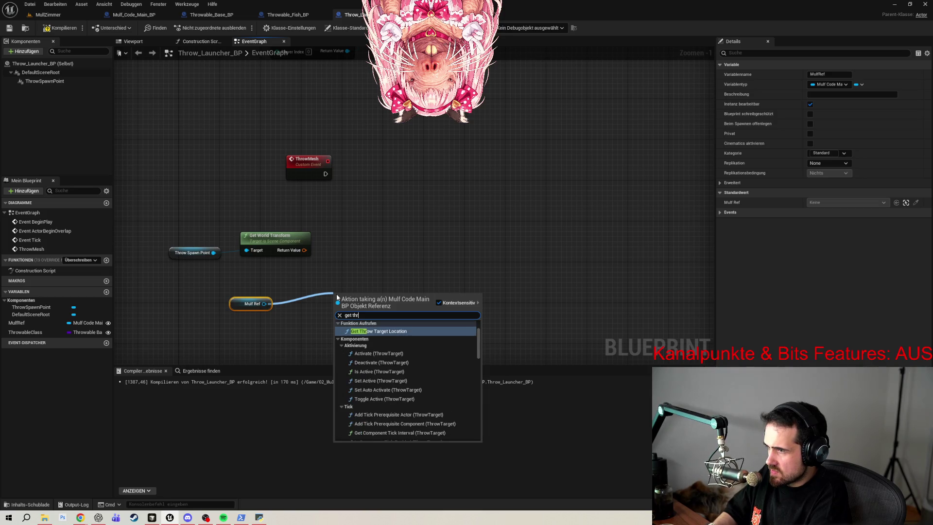
click(379, 332)
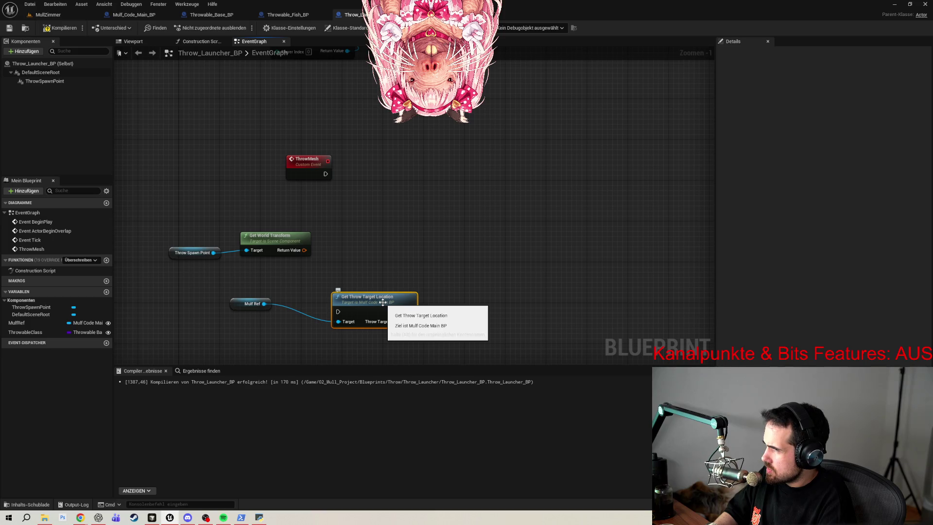
drag(383, 302, 395, 277)
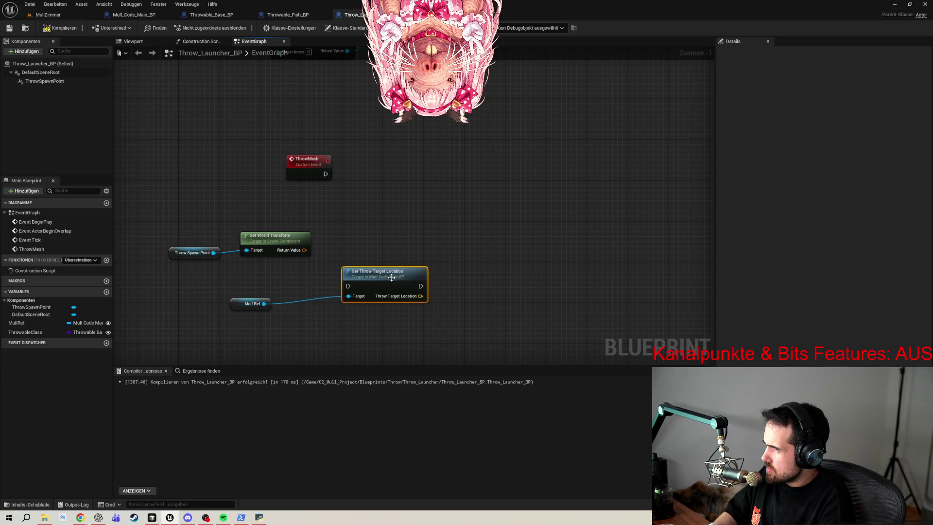
drag(225, 288, 286, 316)
ctrl+click(375, 273)
mouse_move(375, 272)
mouse_down()
mouse_move(406, 233)
mouse_move(453, 247)
mouse_move(426, 268)
mouse_up()
click(430, 230)
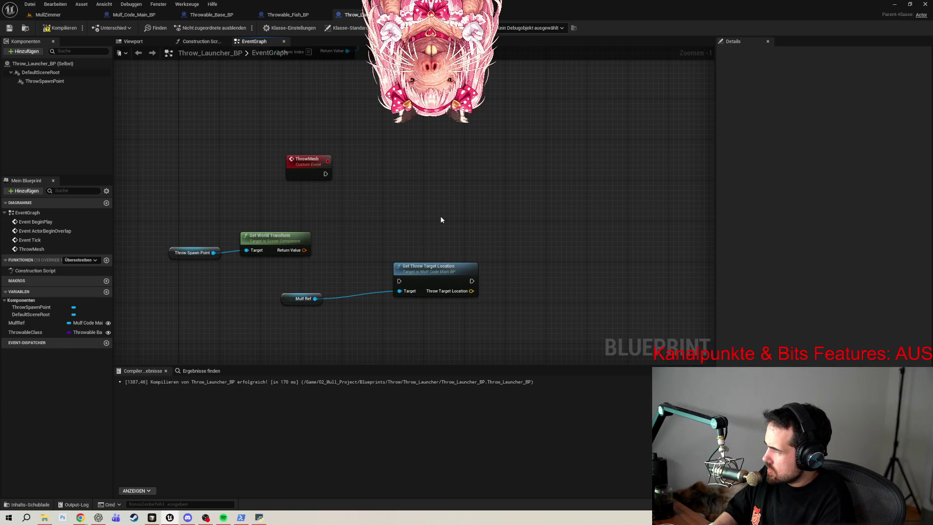
drag(417, 271, 392, 163)
drag(326, 174, 372, 175)
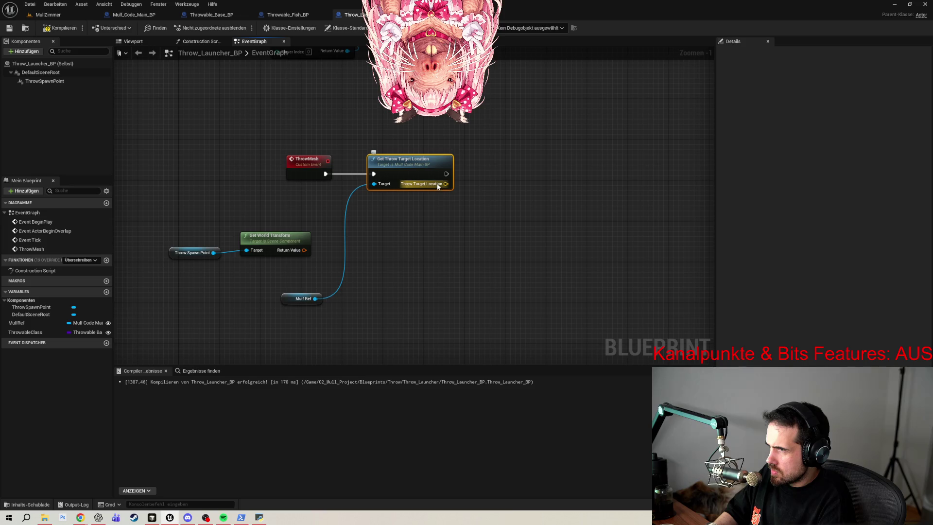
- Arrange Mulf Ref, Throw Spawn Point and Get World Transform into a compact group
mouse_move(292, 229)
mouse_down()
mouse_move(165, 262)
mouse_move(400, 226)
mouse_up()
click(449, 306)
mouse_move(286, 301)
mouse_down()
mouse_move(266, 223)
mouse_move(297, 194)
mouse_up()
drag(407, 249, 291, 229)
drag(398, 228, 393, 223)
click(493, 235)
drag(493, 235, 421, 274)
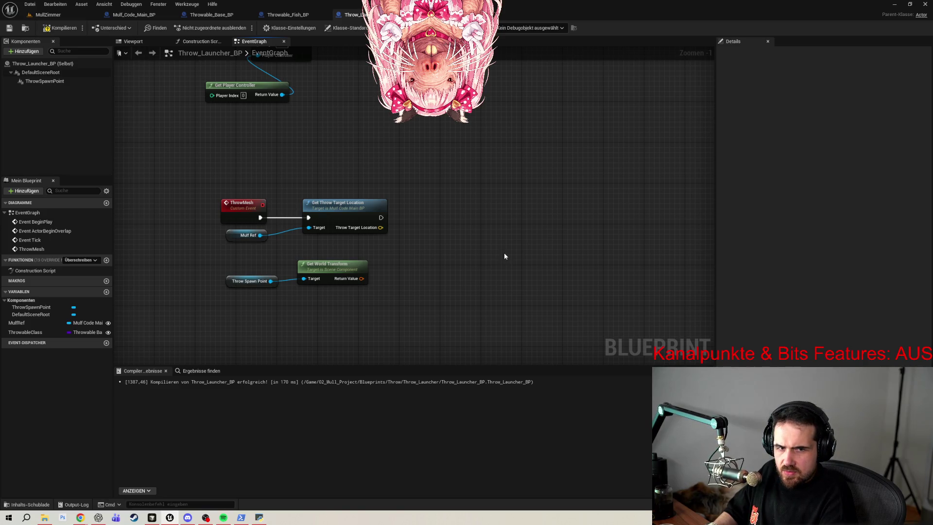
- Add a Spawn Actor from Class node with ThrowableClass plugged into its Class input
right_click(447, 288)
text(spawn)
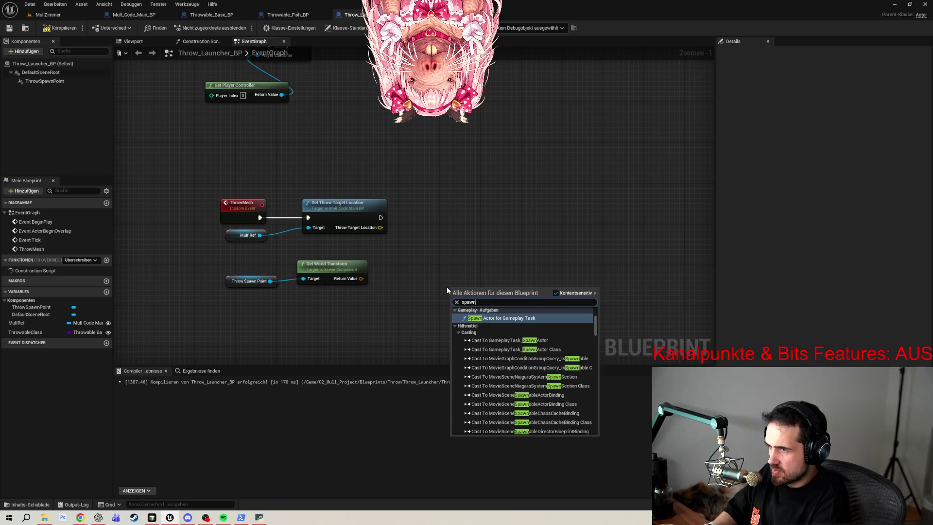
text( actor from class)
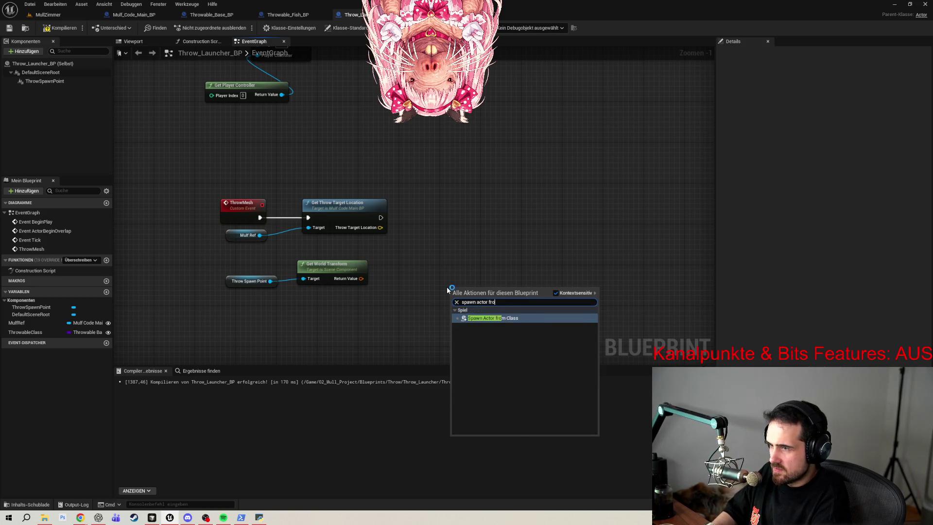
key(Return)
drag(491, 290, 478, 210)
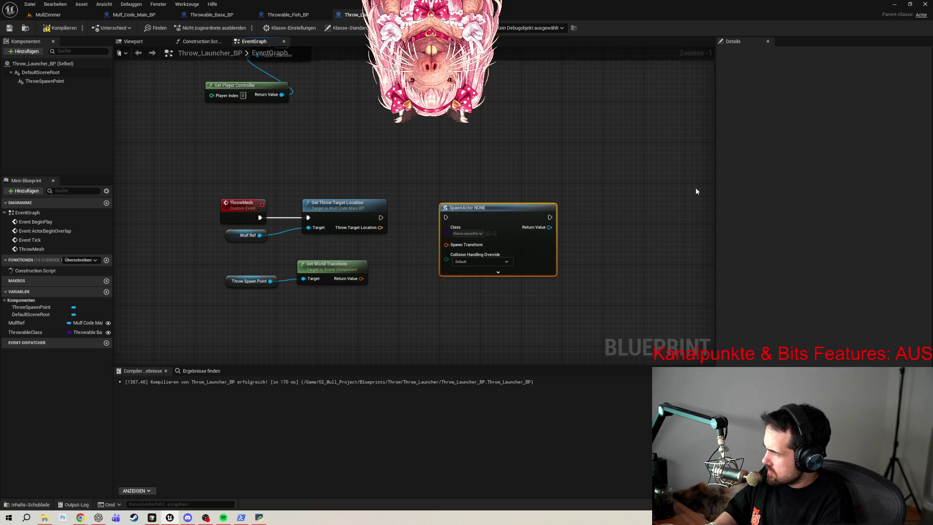
click(480, 234)
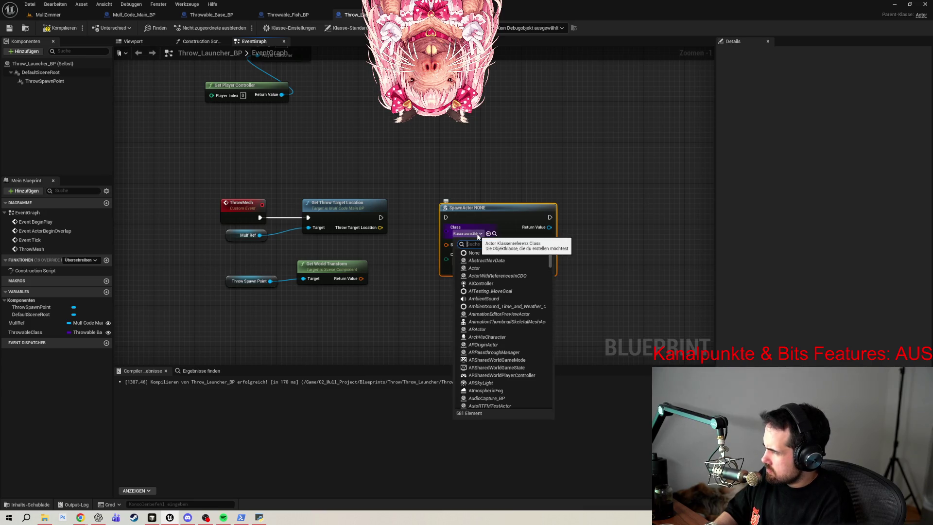
text(throw)
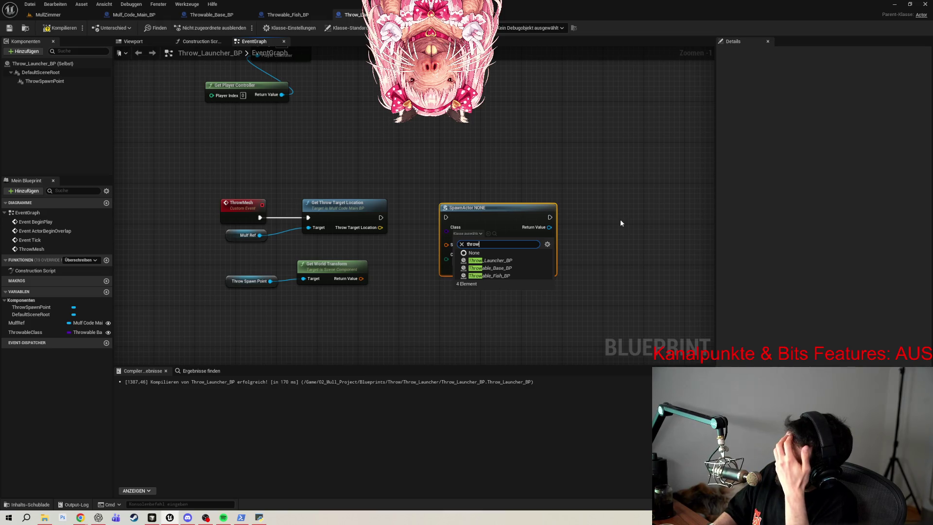
mouse_move(30, 337)
mouse_down()
mouse_move(449, 231)
mouse_move(357, 250)
mouse_up()
click(396, 246)
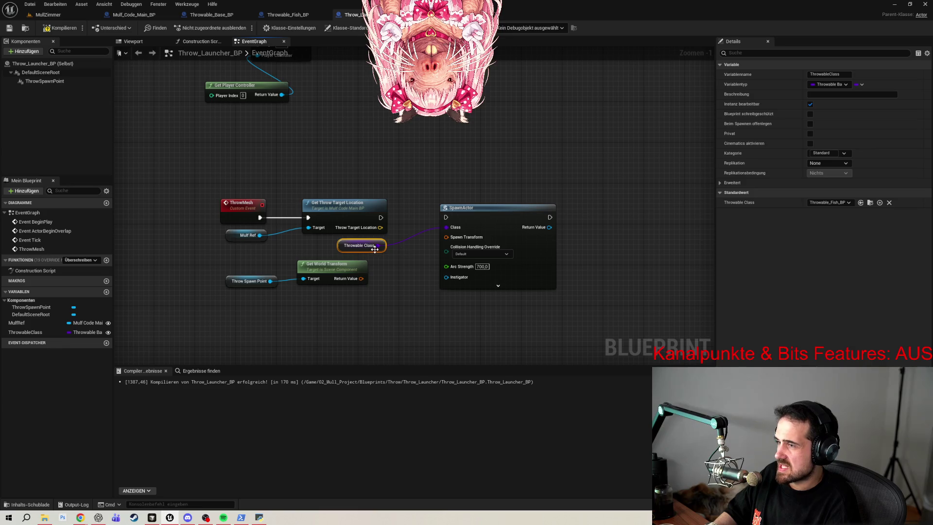
- Wire Get Throw Target Location's exec into SpawnActor and expand its advanced pins
drag(381, 217, 452, 221)
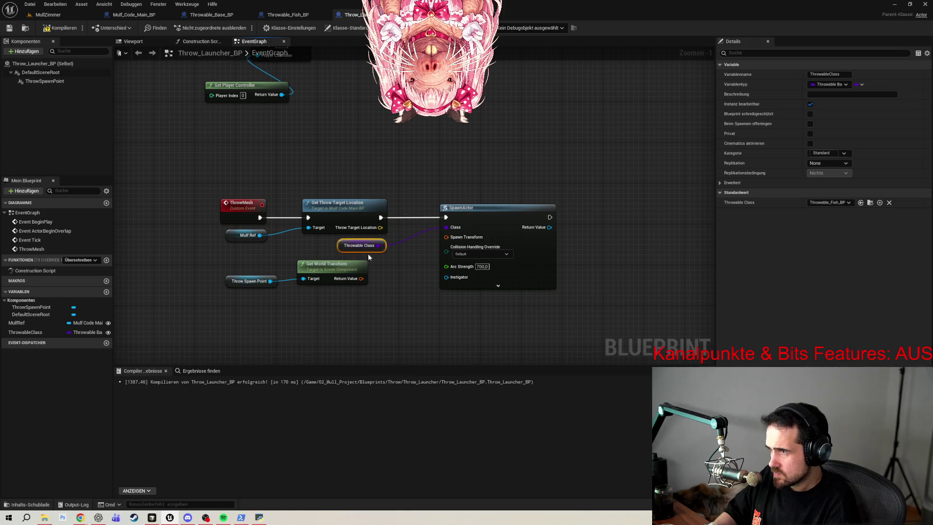
click(333, 249)
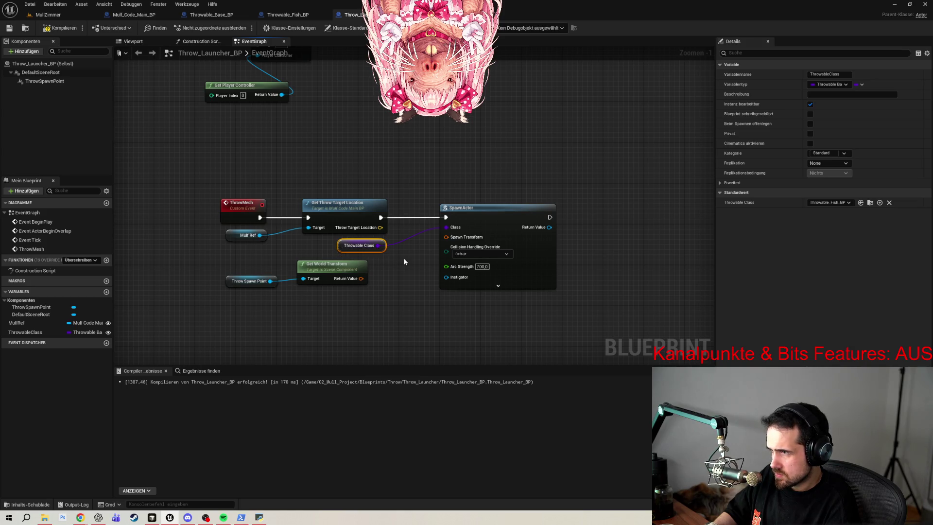
drag(339, 249, 391, 236)
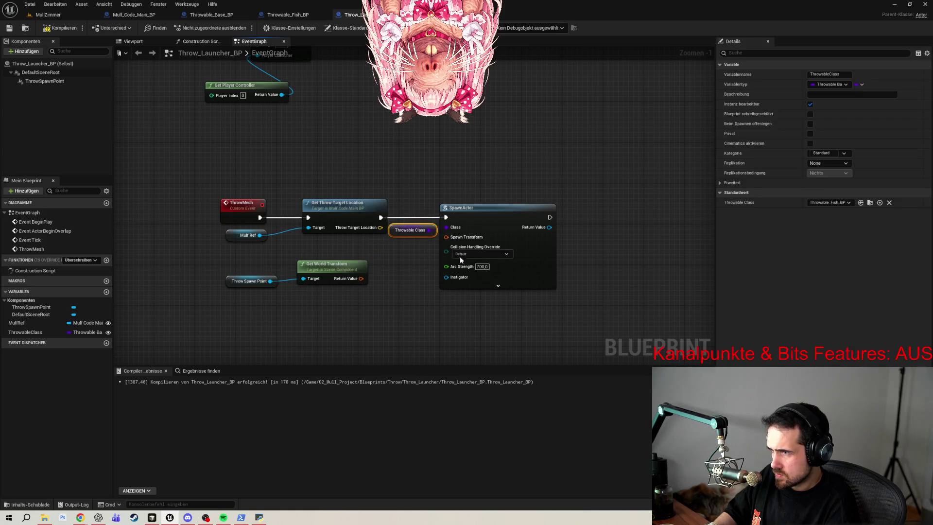
click(498, 286)
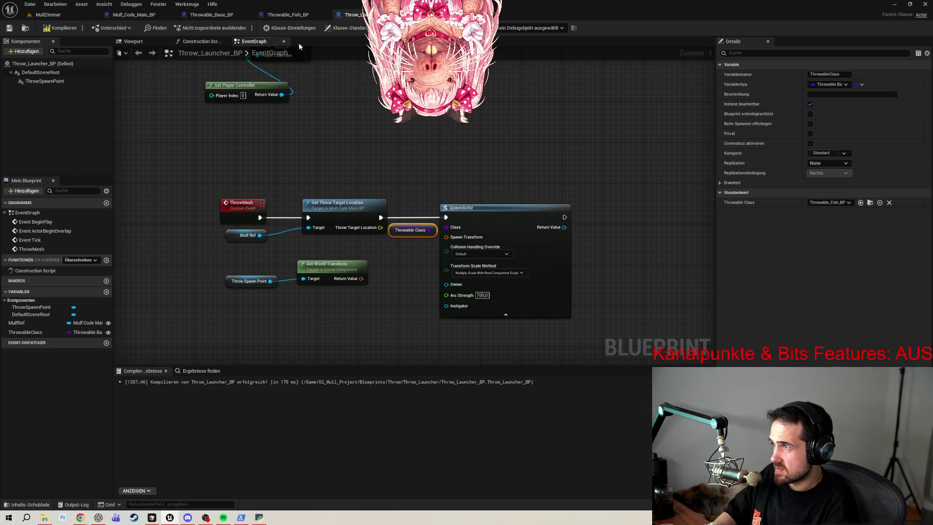
click(212, 15)
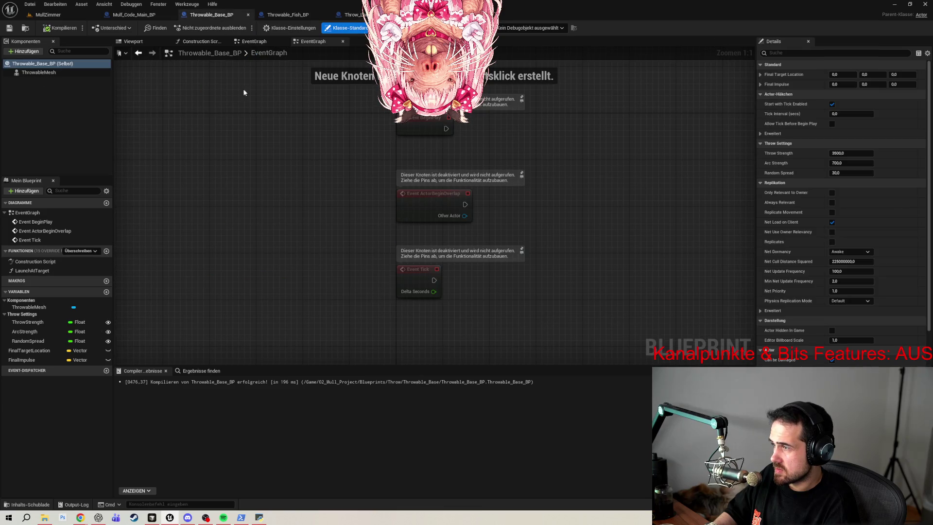
- Untick Expose on Spawn for ArcStrength, then compile Throw_Launcher_BP, which reports two errors
click(34, 332)
click(835, 124)
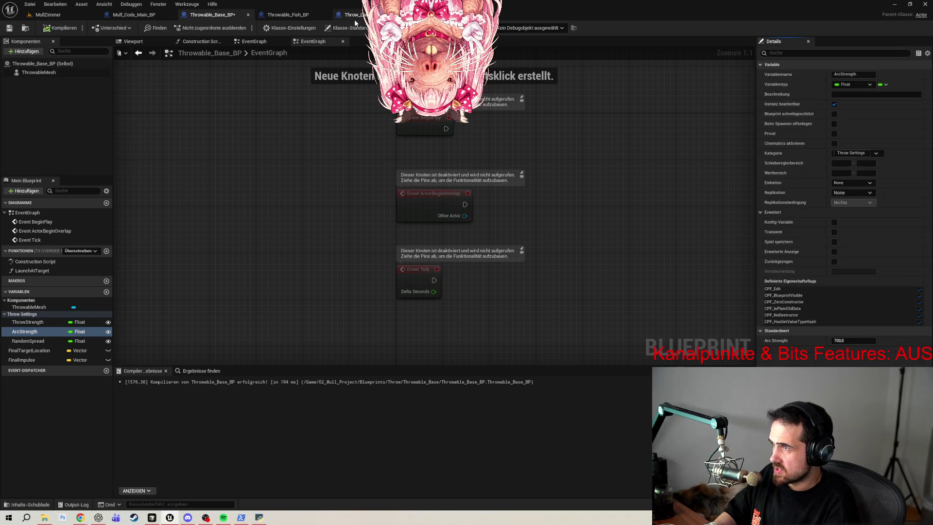
click(350, 14)
click(58, 27)
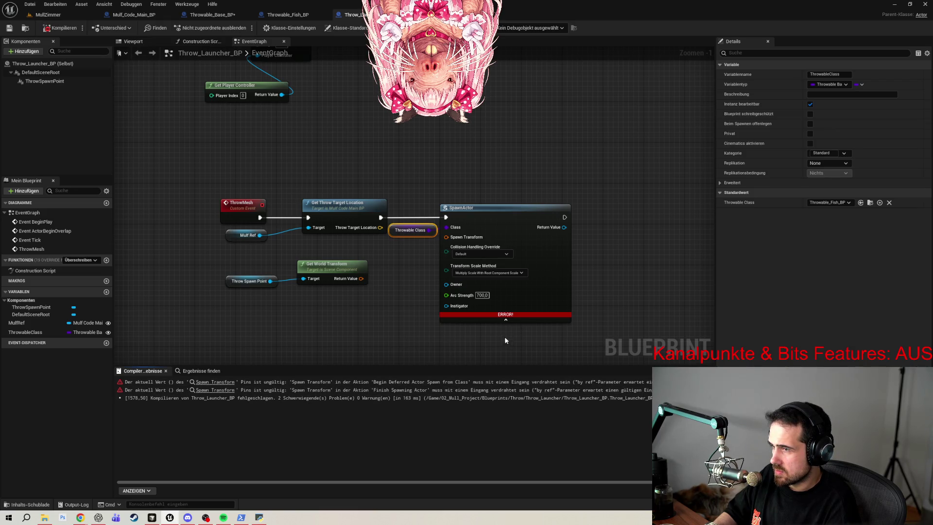
- Recreate SpawnActor from Class off Get Throw Target Location's exec pin, with Throwable Class connected
click(525, 301)
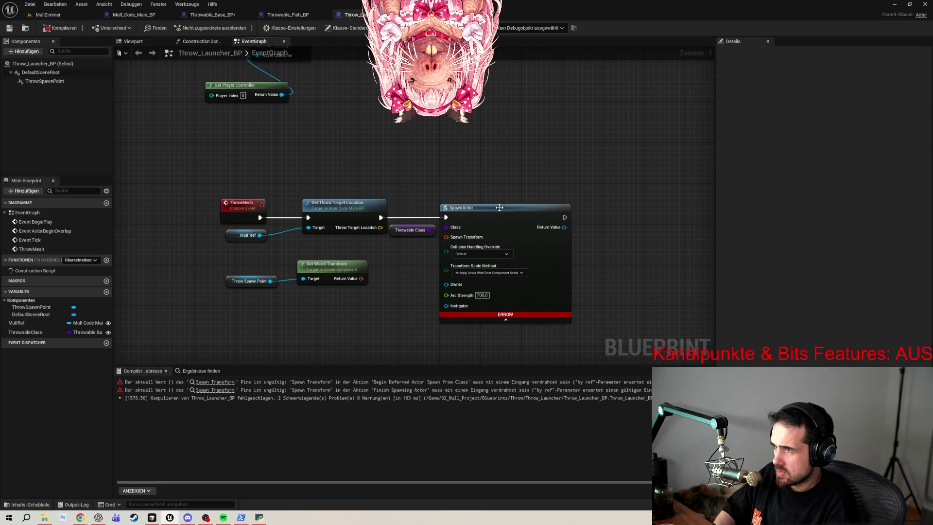
key(Delete)
drag(381, 217, 506, 222)
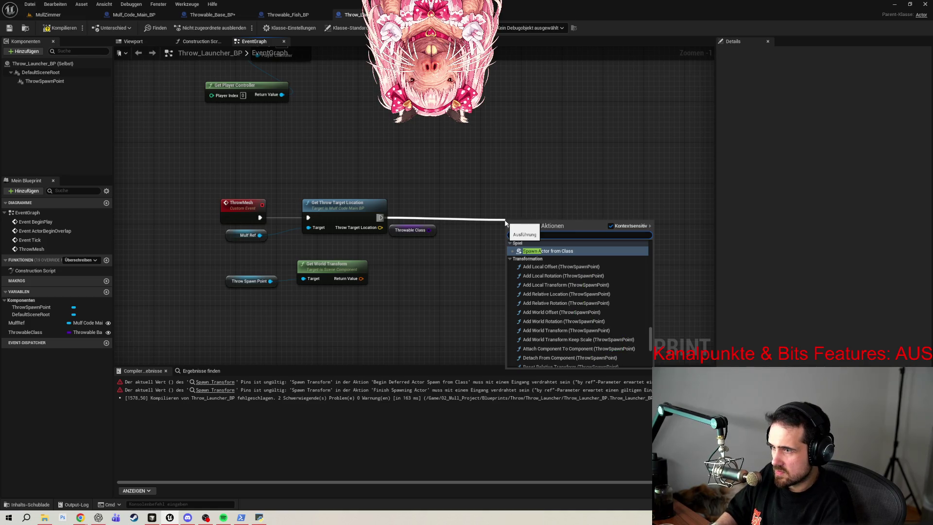
key(Return)
click(535, 288)
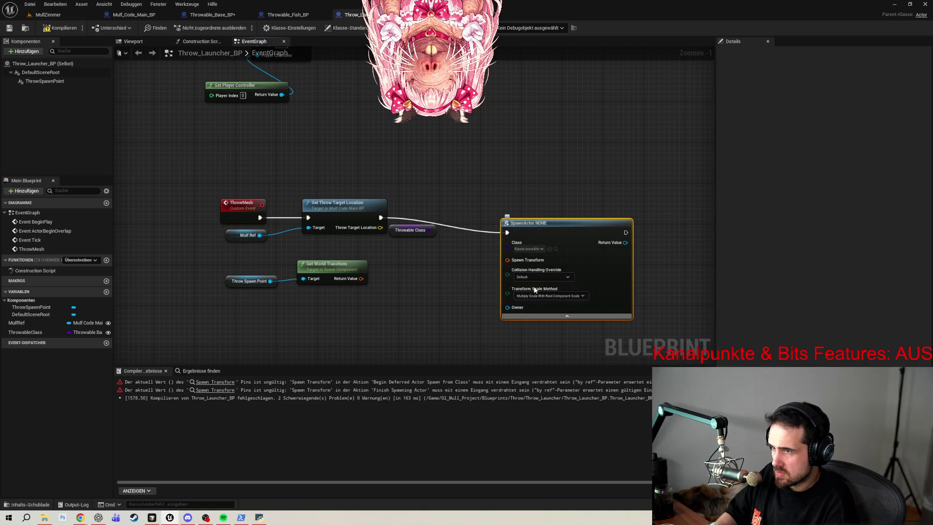
drag(430, 230, 508, 243)
- Recompile and jump to the node flagged for the unconnected Spawn Transform
click(58, 30)
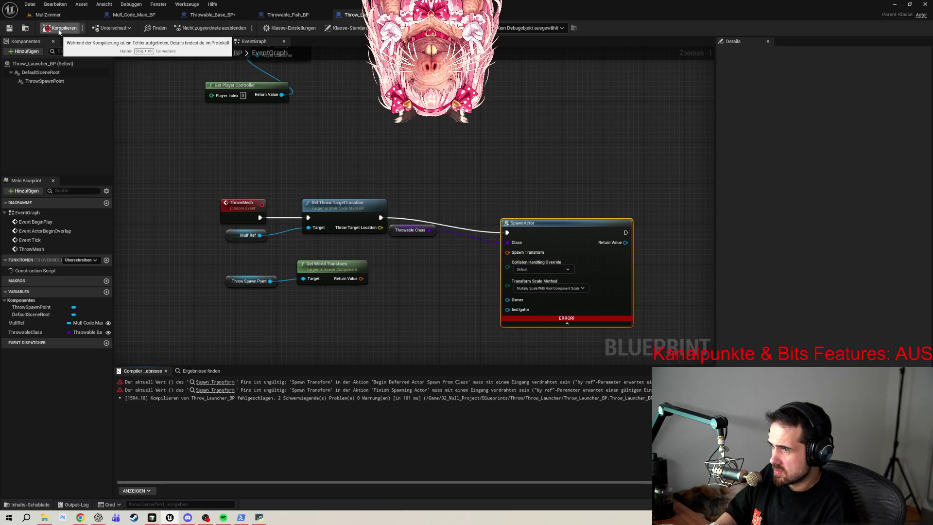
click(223, 385)
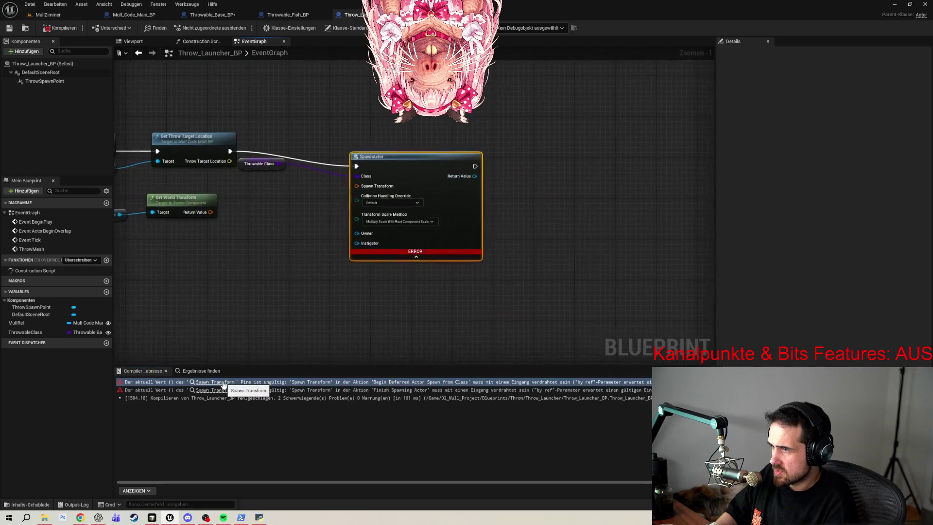
mouse_move(453, 162)
mouse_down()
mouse_move(570, 224)
mouse_move(546, 199)
mouse_move(517, 200)
mouse_up()
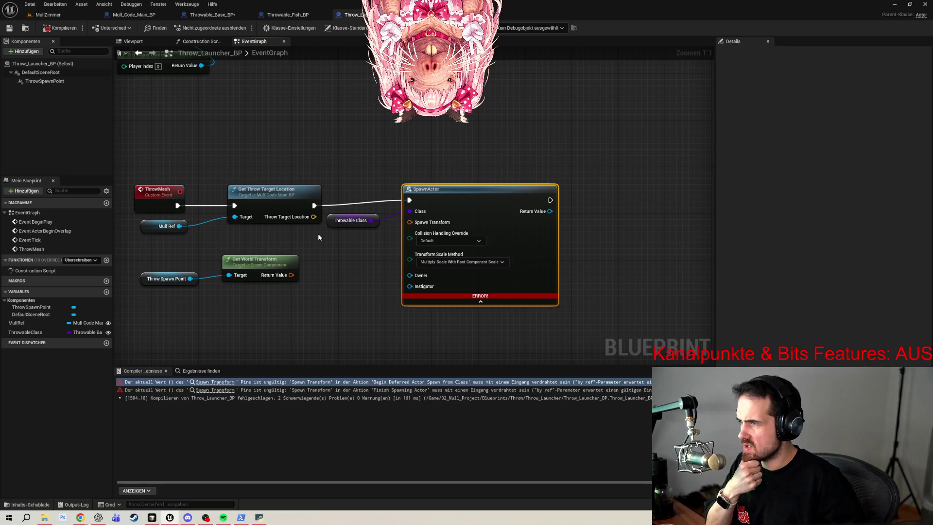
- Connect Get World Transform's Return Value to SpawnActor's Spawn Transform, recompile, and return to MullZimmer
drag(289, 281, 419, 226)
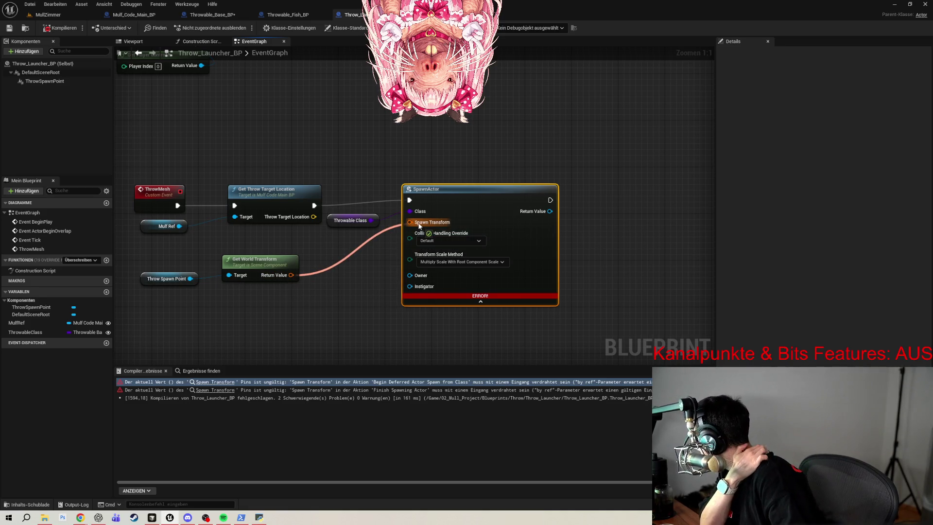
mouse_move(419, 226)
mouse_down()
mouse_move(343, 252)
mouse_move(332, 280)
mouse_up()
click(328, 317)
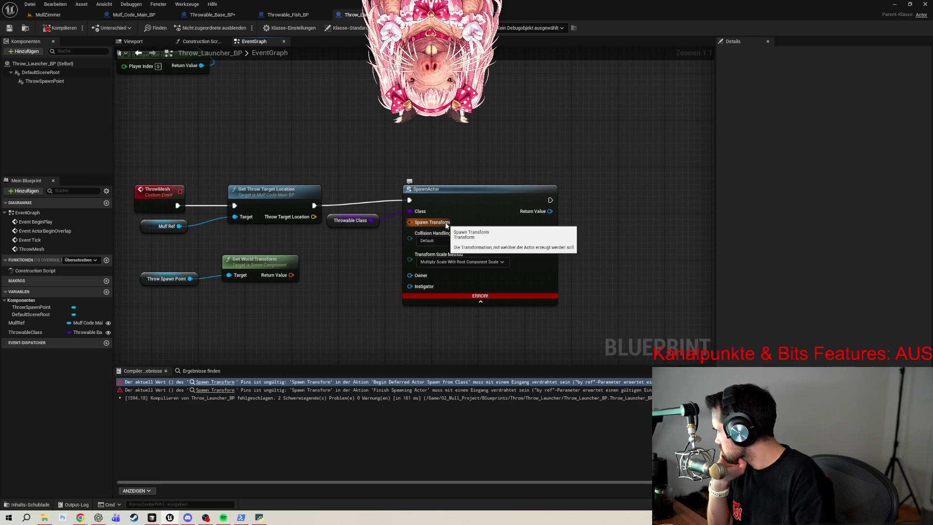
drag(291, 275, 414, 228)
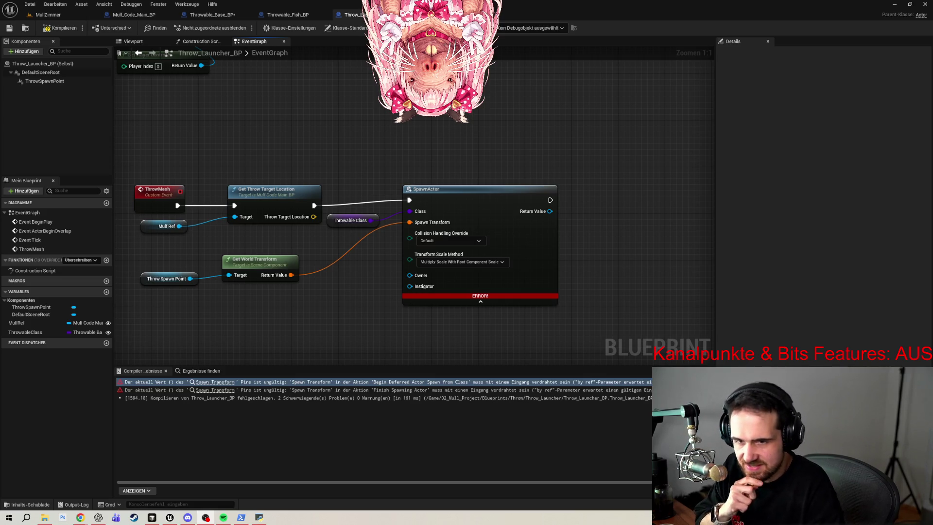
click(60, 29)
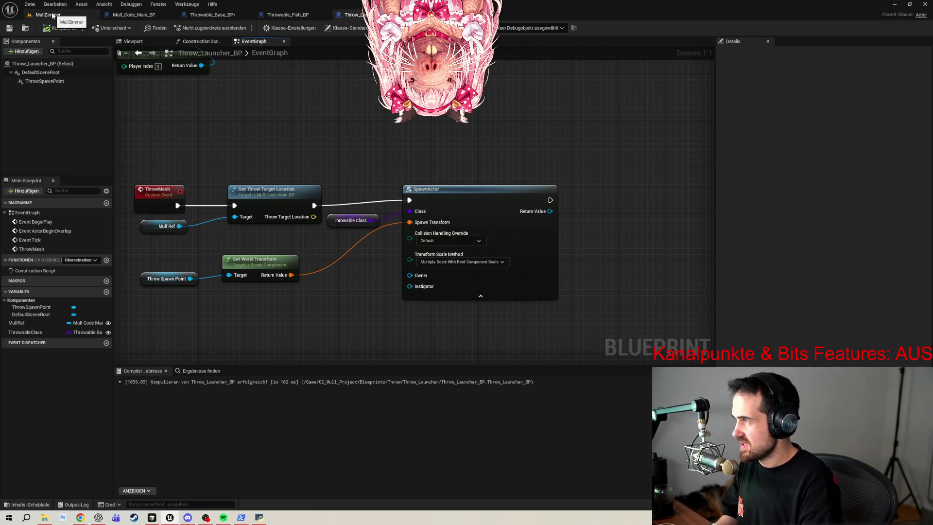
click(52, 16)
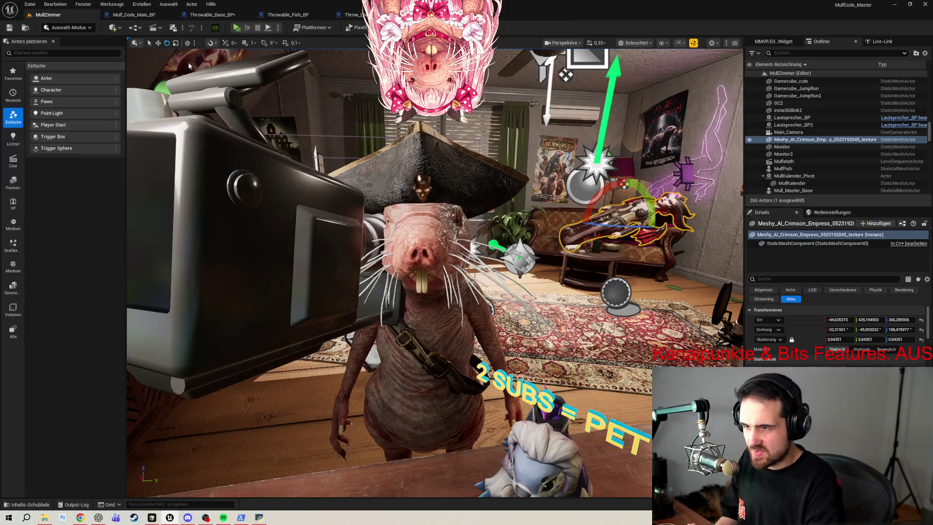